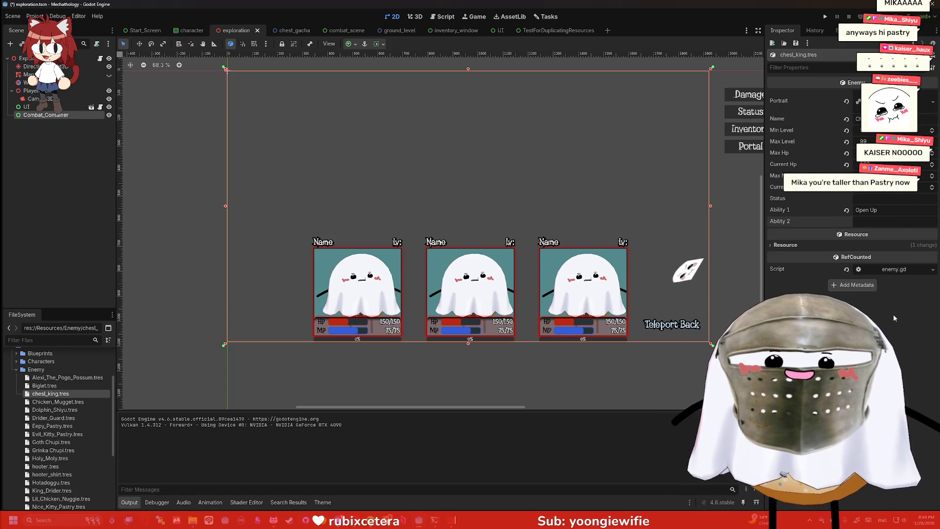
Step: Select the empty Ability 2 field in the Inspector for editing
{"action": "left_click", "coordinate": [895, 221]}
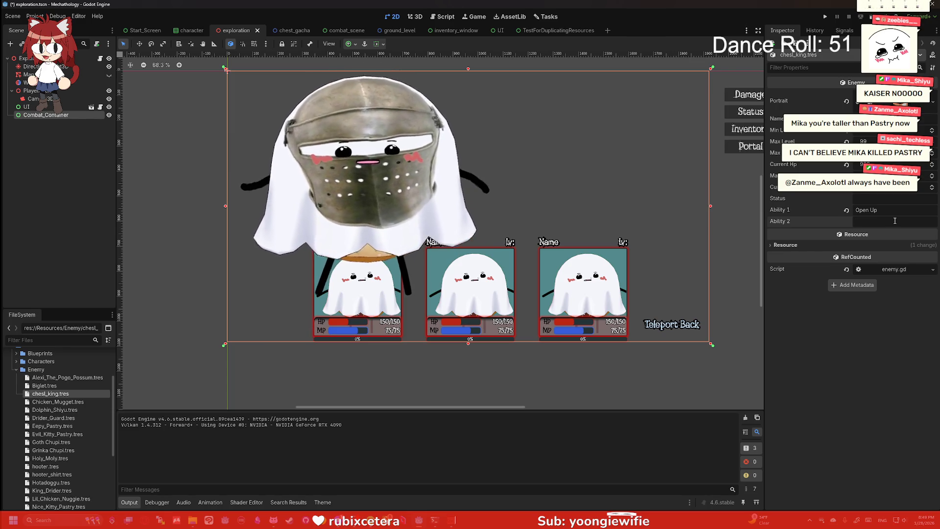
{"action": "left_click", "coordinate": [895, 221]}
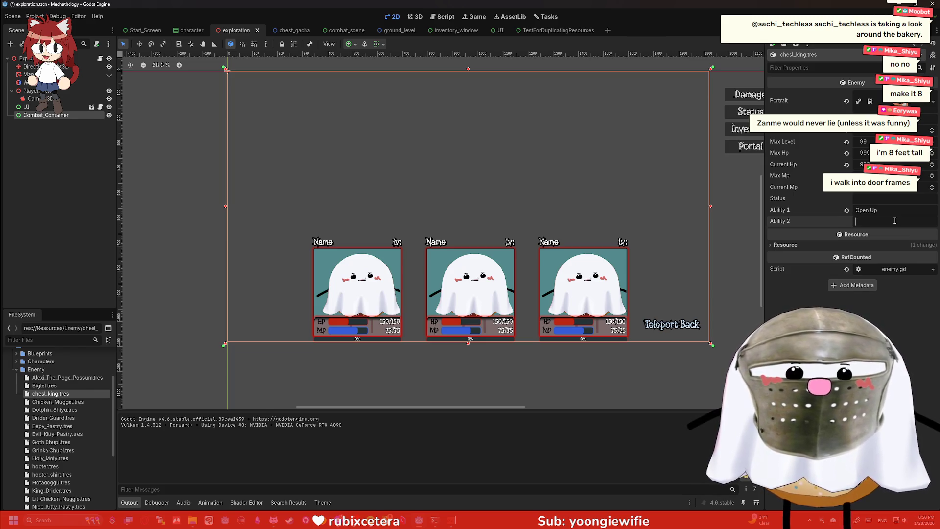
{"action": "left_click", "coordinate": [895, 221]}
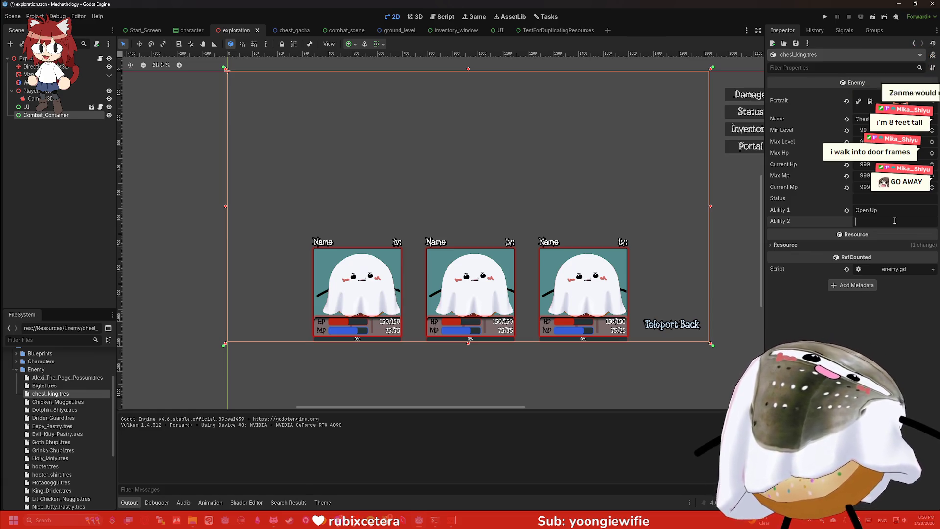
{"action": "left_click", "coordinate": [895, 221]}
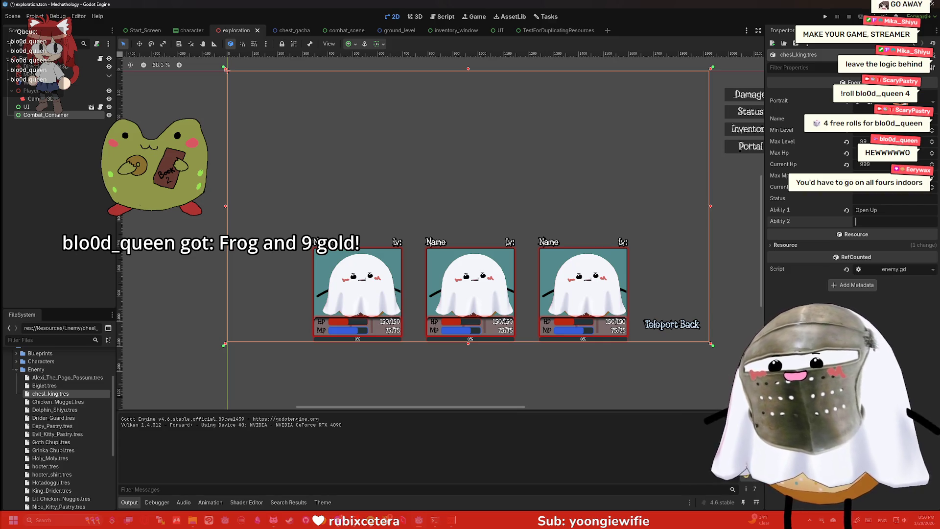
Step: Load the ScaryPastry website and go to its inventory and gacha statistics pages
{"action": "key", "text": "alt+Tab"}
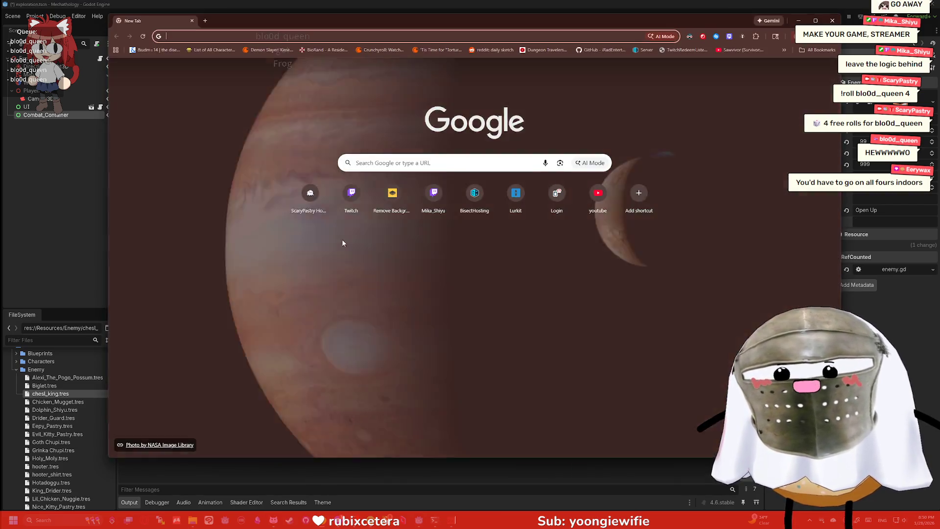
{"action": "type", "text": "scarypastry.com"}
{"action": "key", "text": "Return"}
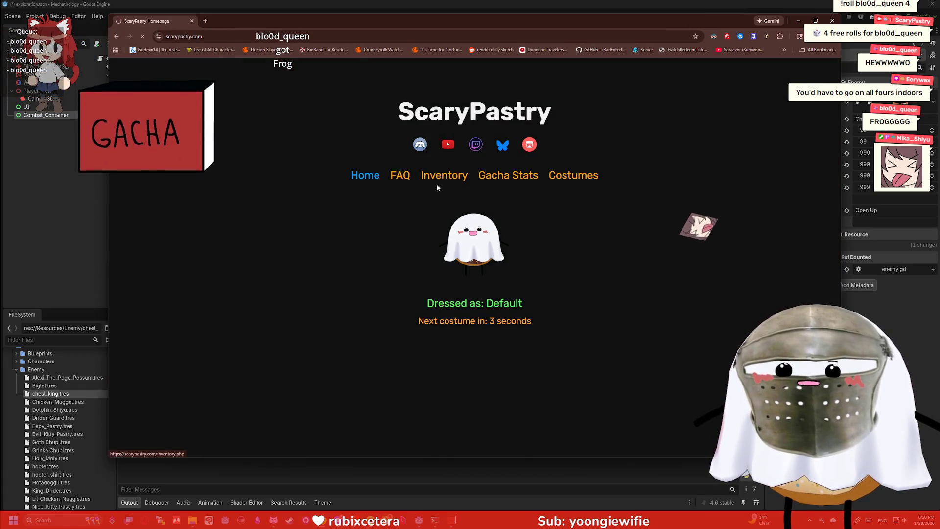
{"action": "left_click", "coordinate": [437, 186]}
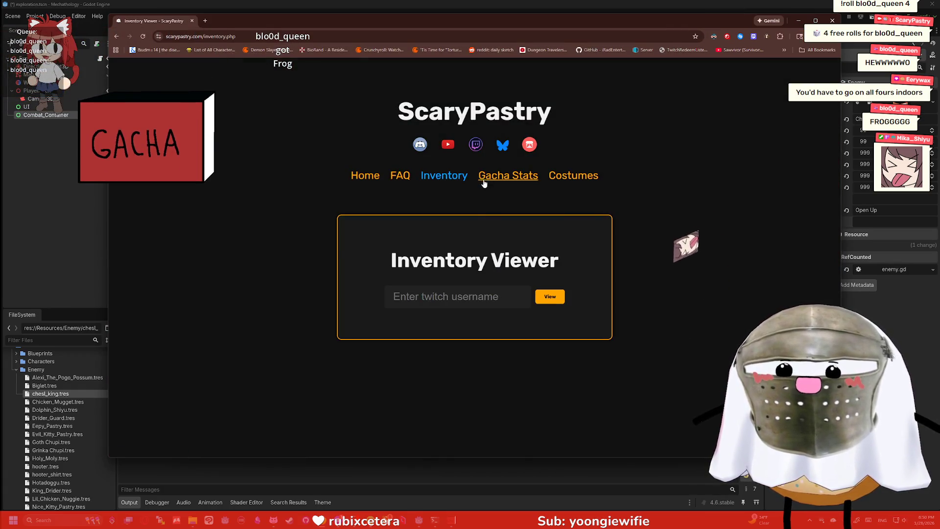
{"action": "left_click", "coordinate": [508, 176]}
Step: Review the gacha statistics and the first-rolled items list, then close the browser
{"action": "scroll", "coordinate": [447, 246], "scroll_direction": "down", "scroll_amount": 5}
{"action": "scroll", "coordinate": [447, 246], "scroll_direction": "down", "scroll_amount": 10}
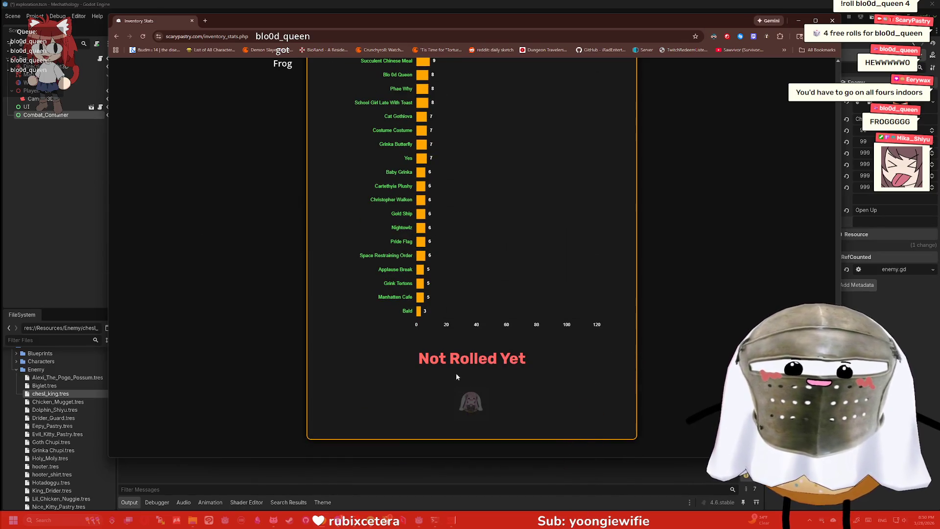
{"action": "scroll", "coordinate": [402, 200], "scroll_direction": "up", "scroll_amount": 3}
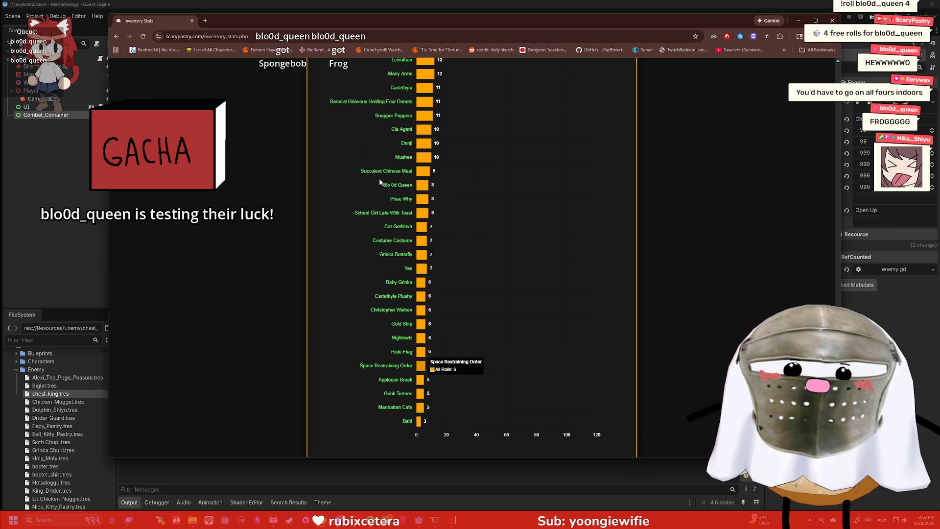
{"action": "mouse_move", "coordinate": [428, 191]}
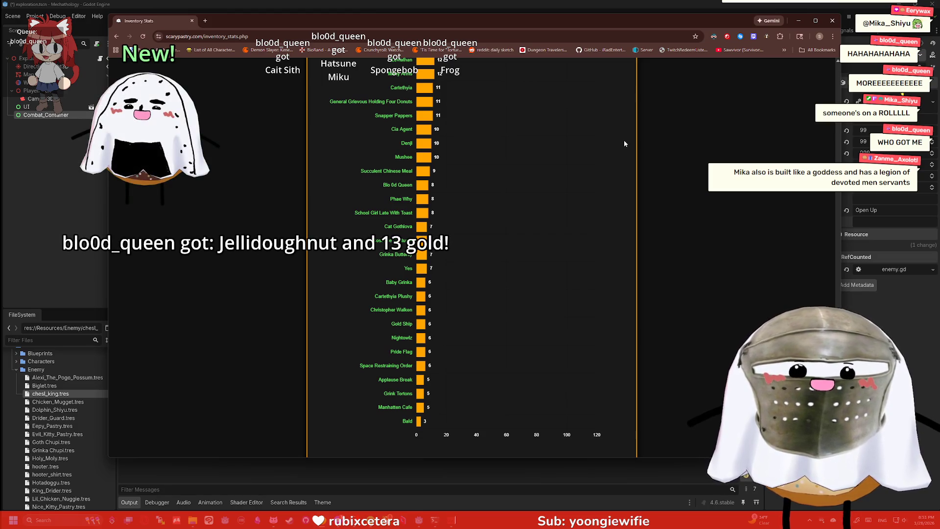
{"action": "scroll", "coordinate": [623, 140], "scroll_direction": "up", "scroll_amount": 15}
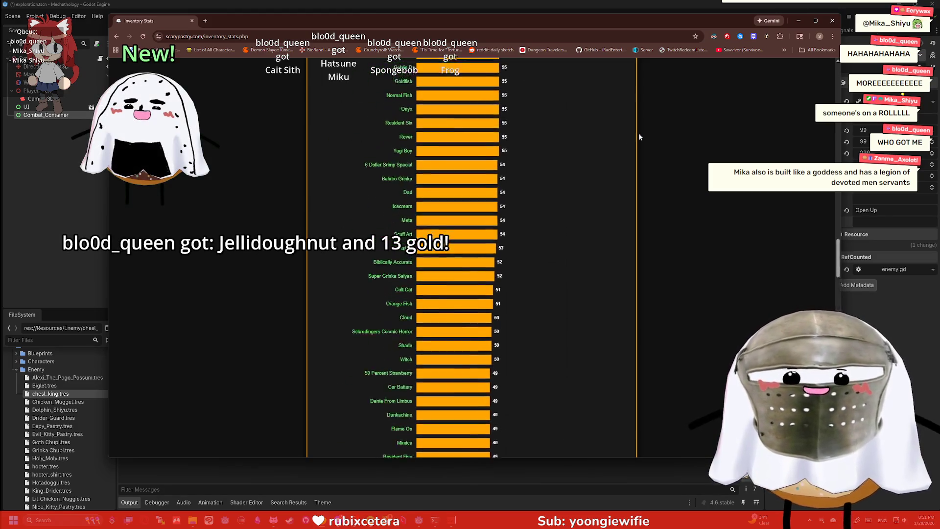
{"action": "scroll", "coordinate": [639, 136], "scroll_direction": "up", "scroll_amount": 10}
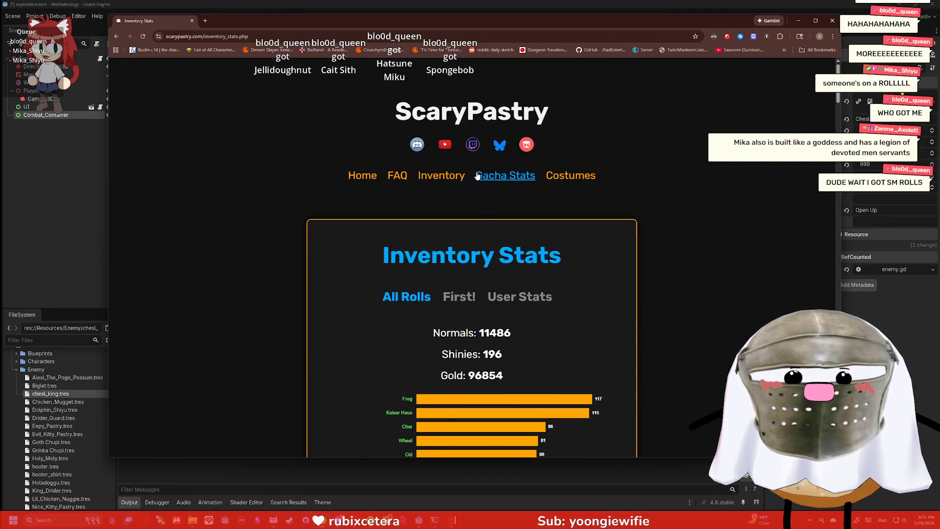
{"action": "left_click", "coordinate": [471, 295]}
{"action": "scroll", "coordinate": [525, 257], "scroll_direction": "down", "scroll_amount": 6}
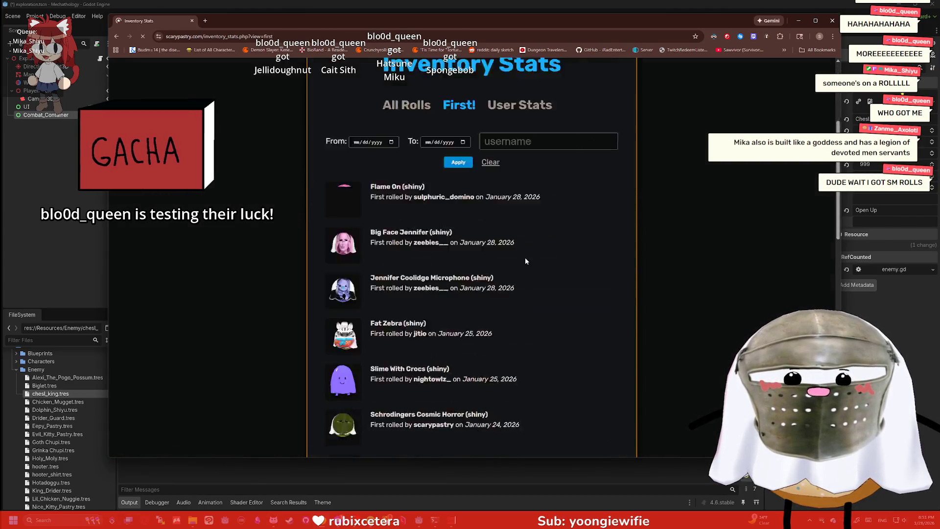
{"action": "scroll", "coordinate": [543, 239], "scroll_direction": "up", "scroll_amount": 2}
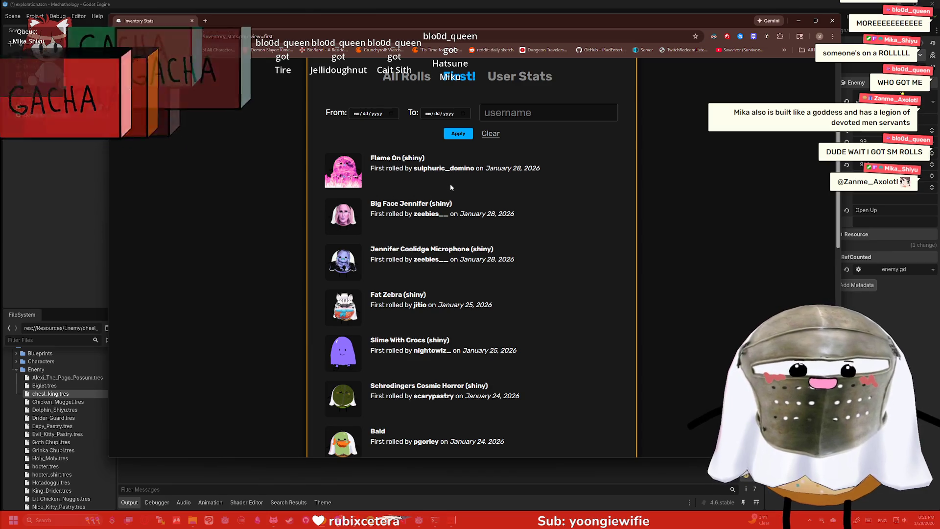
{"action": "left_click", "coordinate": [831, 21]}
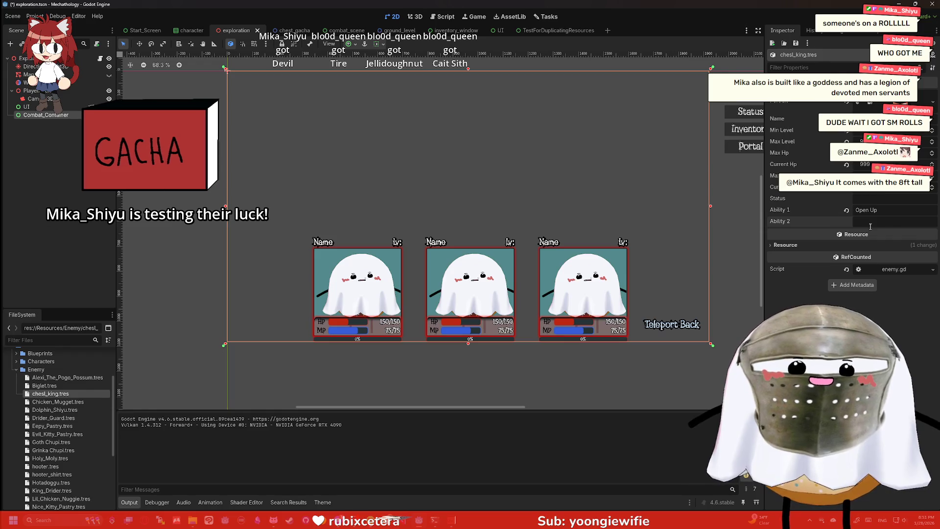
Step: Open the enemy.gd script from the Inspector and place the caret on empty line 17
{"action": "left_click", "coordinate": [870, 224]}
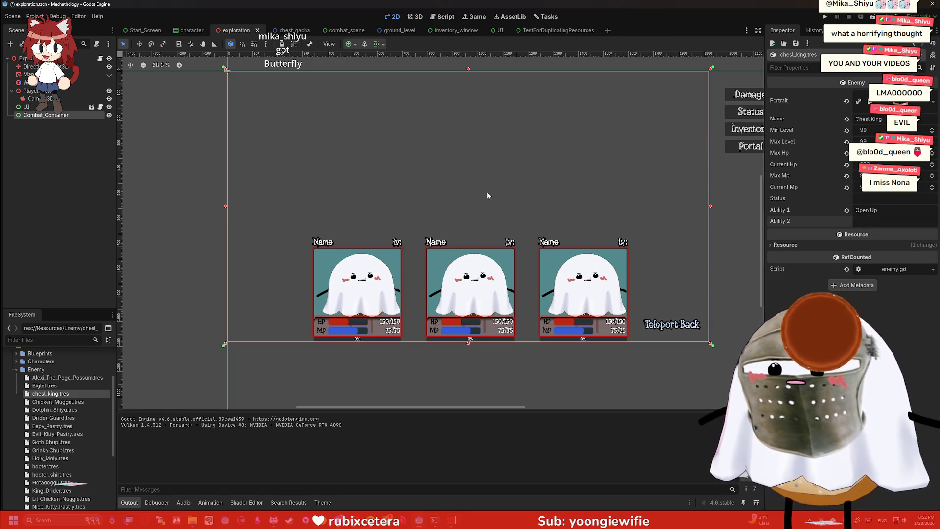
{"action": "left_click", "coordinate": [856, 272]}
{"action": "left_click", "coordinate": [363, 201]}
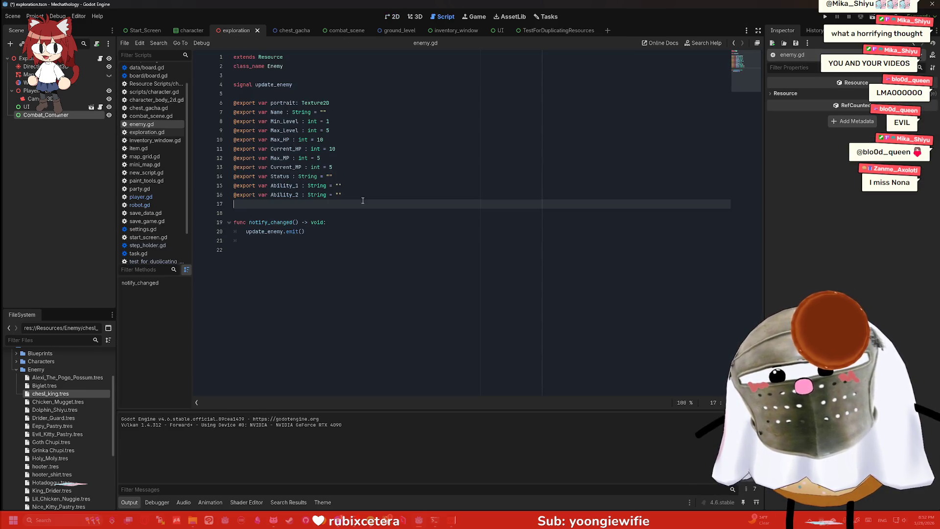
Step: Paste a Weapon subgroup line near the top of enemy.gd, then remove it again
{"action": "left_click", "coordinate": [357, 172]}
{"action": "left_click", "coordinate": [335, 94]}
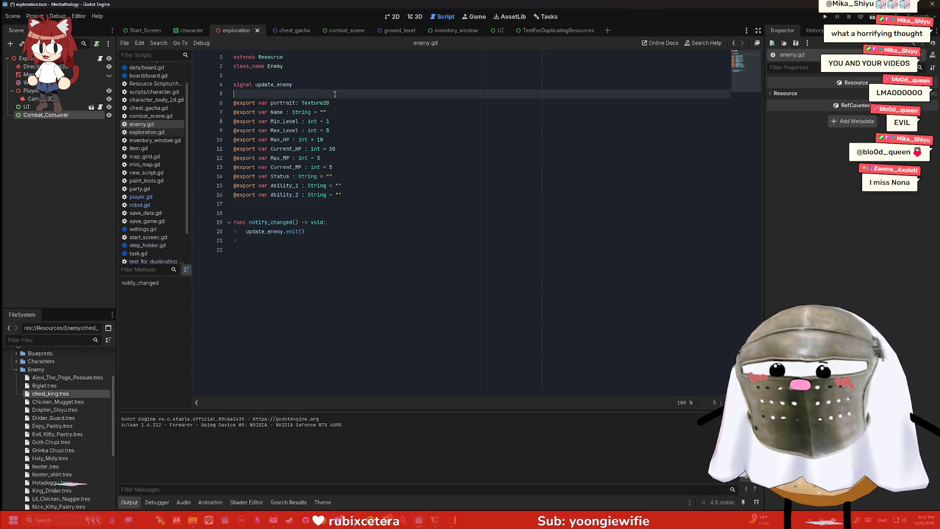
{"action": "key", "text": "Return"}
{"action": "type", "text": "@export_subgroup(\"Weapon\")"}
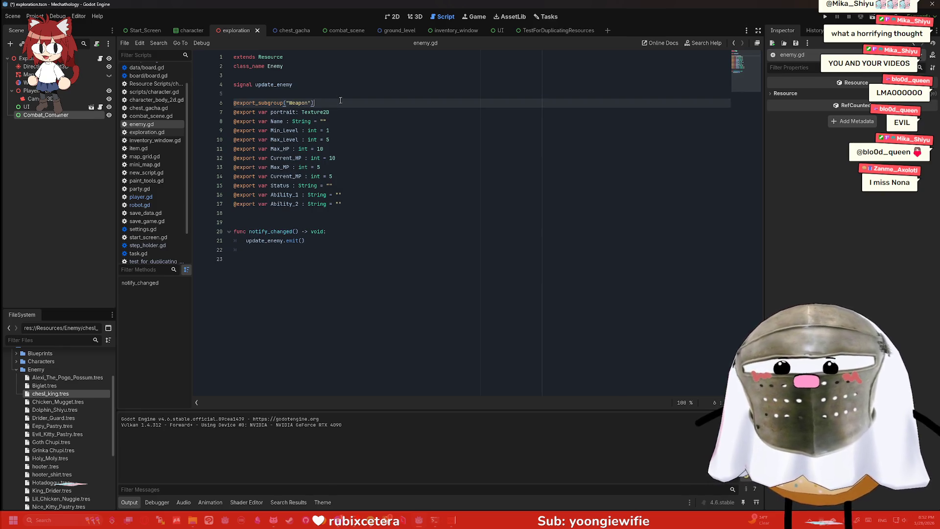
{"action": "left_click", "coordinate": [307, 100]}
{"action": "key", "text": "shift+Left"}
{"action": "key", "text": "shift+Left"}
{"action": "key", "text": "shift+Left"}
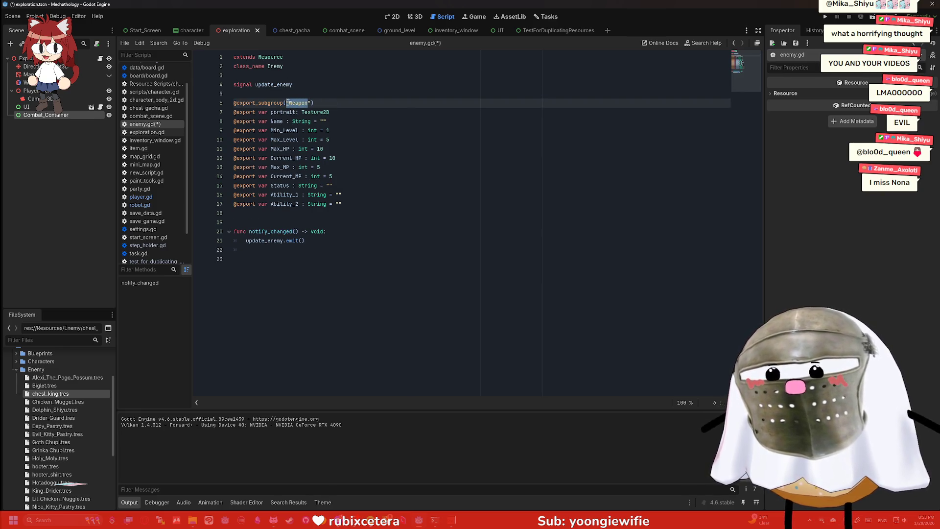
{"action": "key", "text": "shift+Right"}
{"action": "key", "text": "BackSpace"}
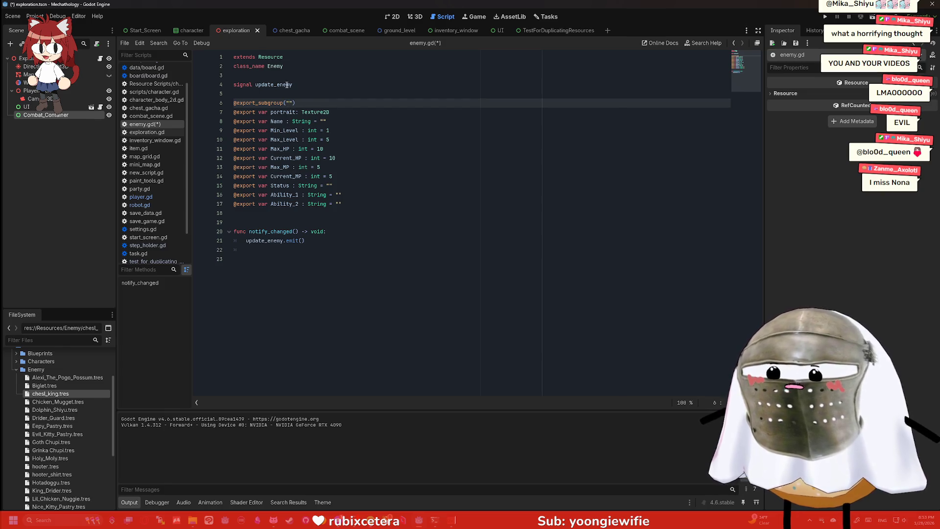
{"action": "triple_click", "coordinate": [309, 102]}
{"action": "key", "text": "BackSpace"}
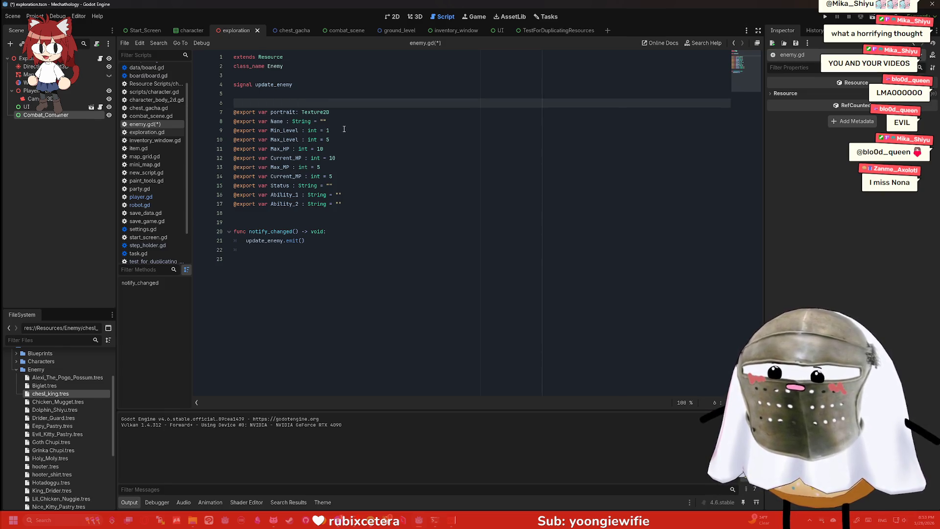
{"action": "key", "text": "BackSpace"}
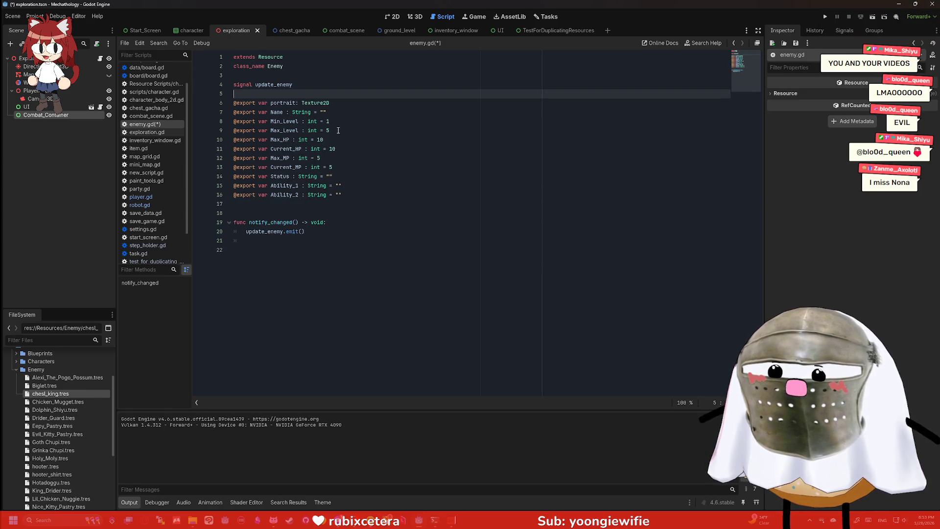
Step: Add a subgroup line below Max_Level and rename the stats subgroup to Stats
{"action": "left_click", "coordinate": [338, 130]}
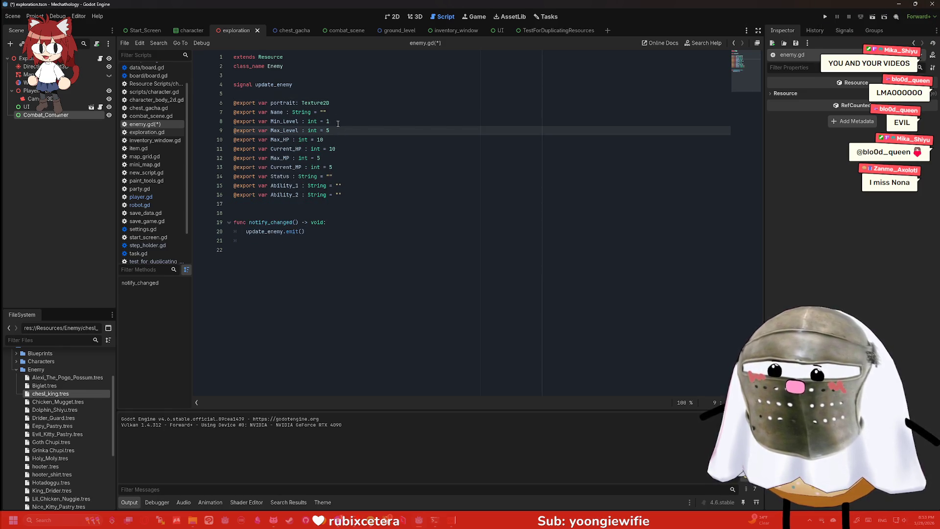
{"action": "key", "text": "Return"}
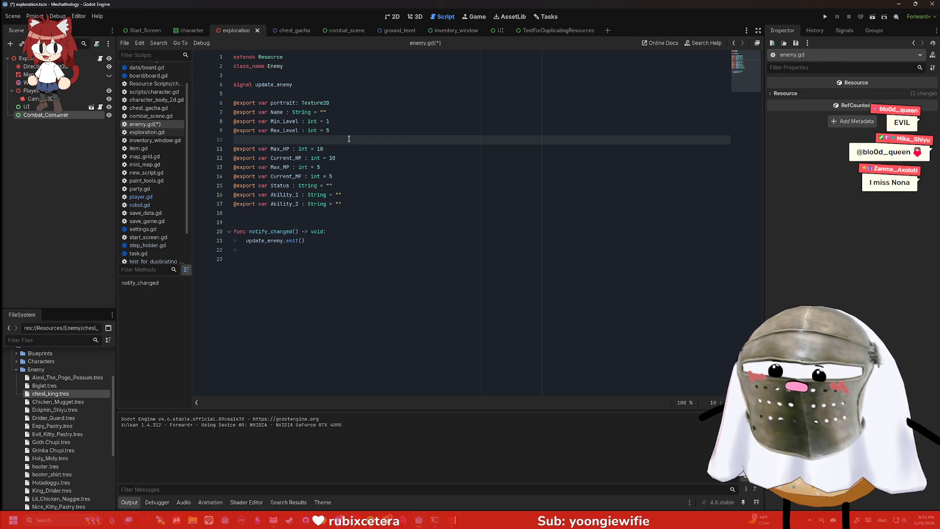
{"action": "type", "text": "@export_subgroup(\"Weapon\")"}
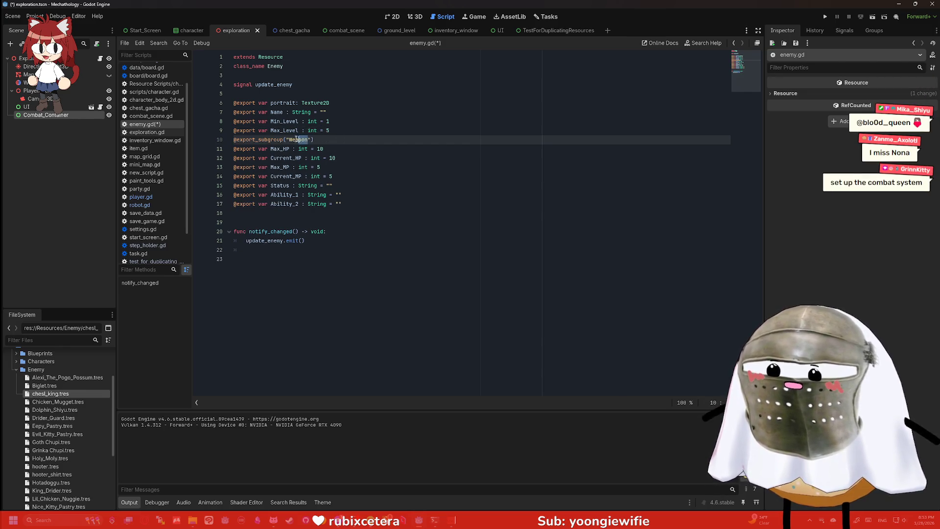
{"action": "double_click", "coordinate": [298, 139]}
{"action": "type", "text": "Stats"}
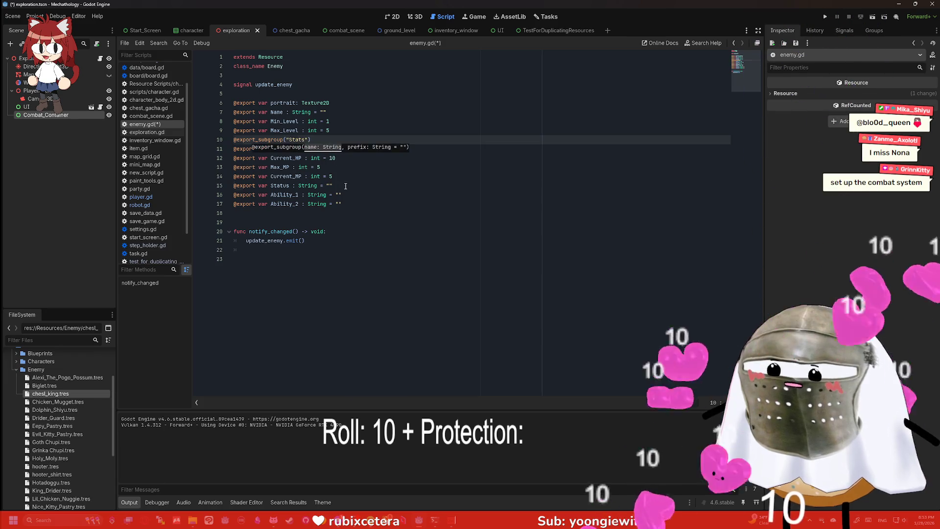
Step: Add an Attacks export subgroup line above Ability_1 and Ability_2
{"action": "left_click", "coordinate": [347, 186]}
{"action": "key", "text": "Return"}
{"action": "type", "text": "@export_subgroup(\"Weapon\")"}
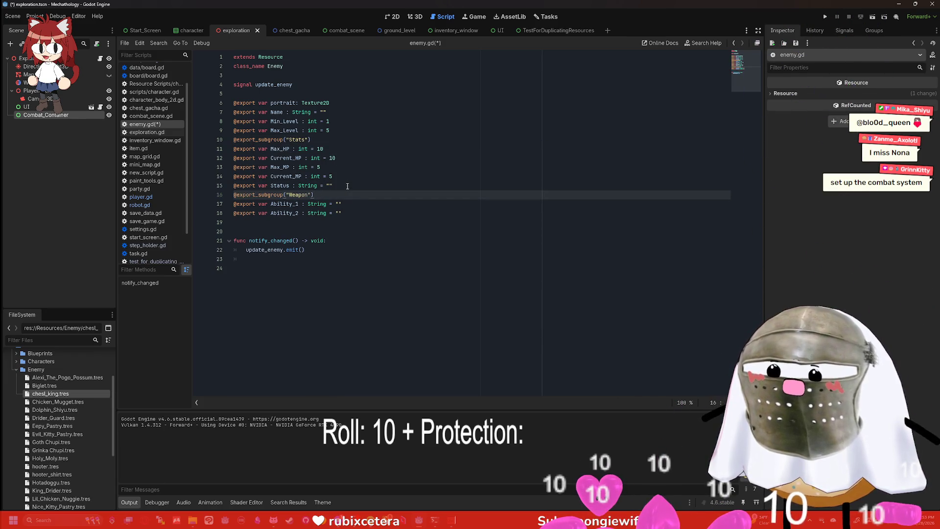
{"action": "double_click", "coordinate": [307, 194]}
{"action": "type", "text": "Attacks"}
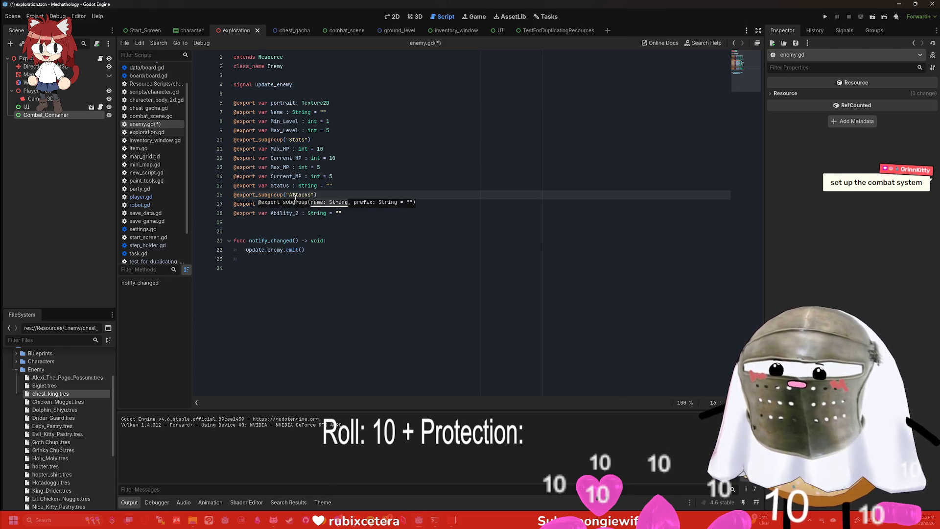
Step: Add an Items export subgroup line after the abilities
{"action": "left_click", "coordinate": [424, 220]}
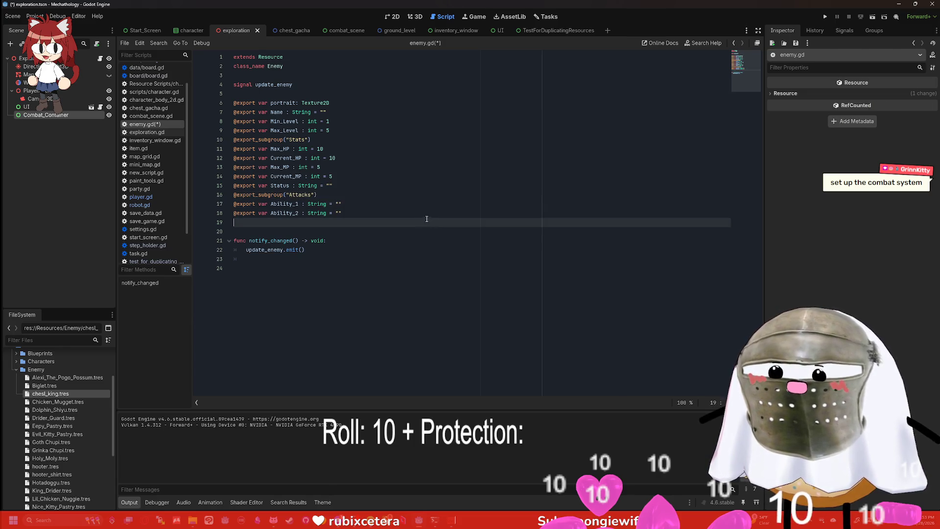
{"action": "key", "text": "ctrl+v"}
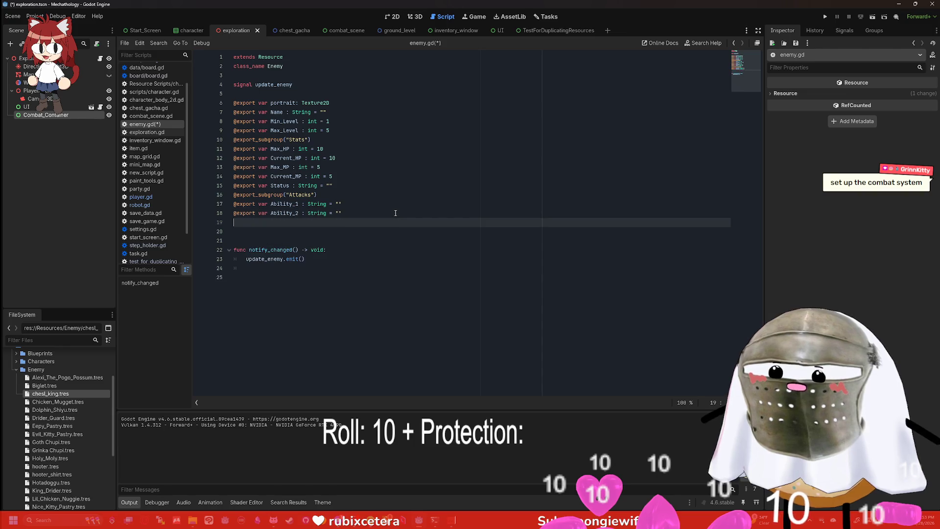
{"action": "left_click_drag", "start_coordinate": [308, 222], "coordinate": [291, 223]}
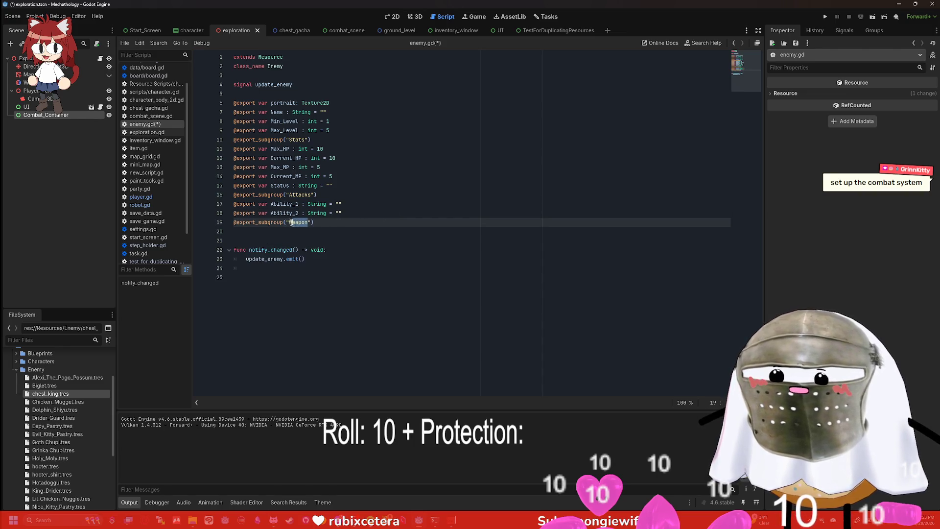
{"action": "type", "text": "Items"}
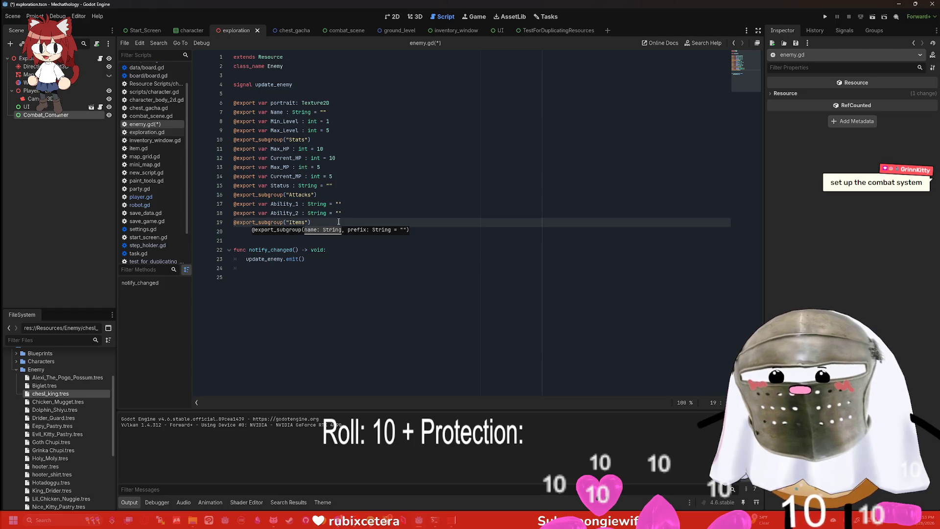
{"action": "left_click", "coordinate": [351, 225]}
Step: Add Drop_1 and Drop_2 String exports under Items, copied from Ability_2, and save
{"action": "key", "text": "Return"}
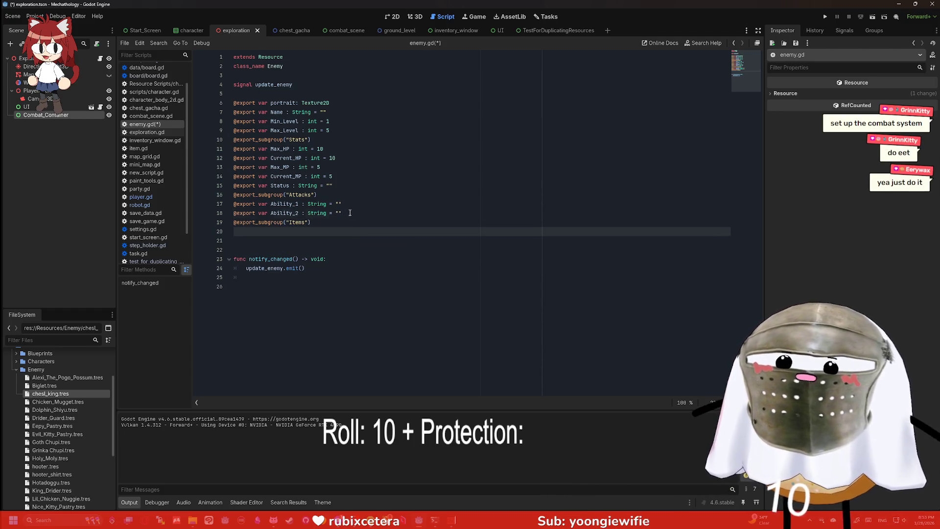
{"action": "left_click_drag", "start_coordinate": [341, 213], "coordinate": [233, 212]}
{"action": "key", "text": "ctrl+c"}
{"action": "left_click", "coordinate": [245, 231]}
{"action": "key", "text": "ctrl+v"}
{"action": "key", "text": "Down"}
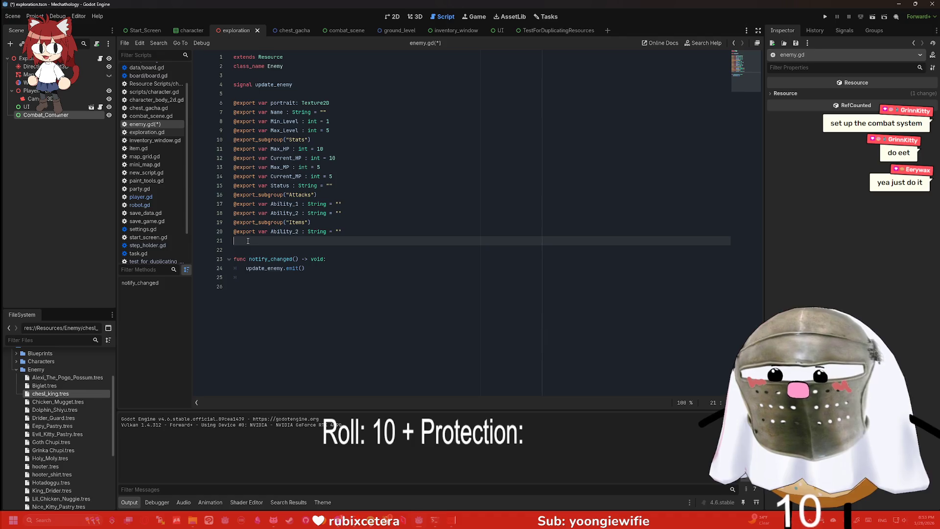
{"action": "key", "text": "ctrl+v"}
{"action": "key", "text": "Return"}
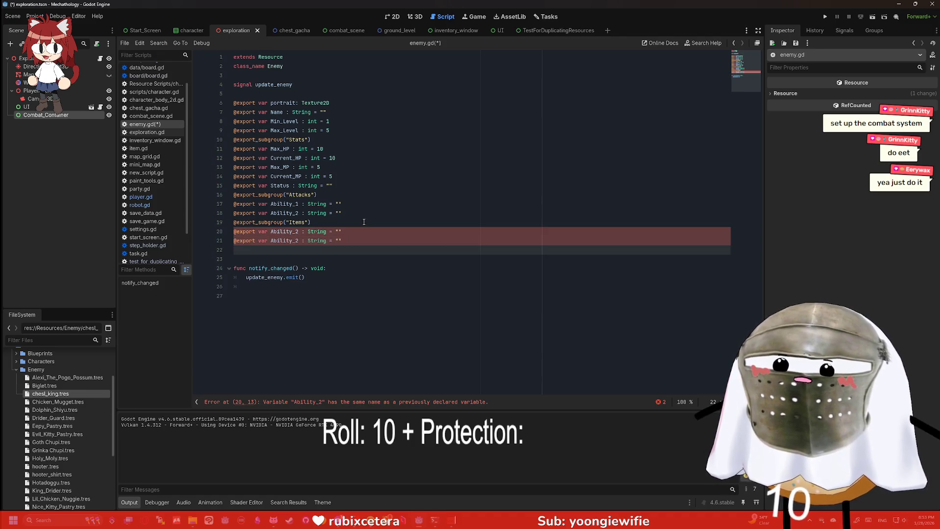
{"action": "left_click_drag", "start_coordinate": [298, 231], "coordinate": [270, 233]}
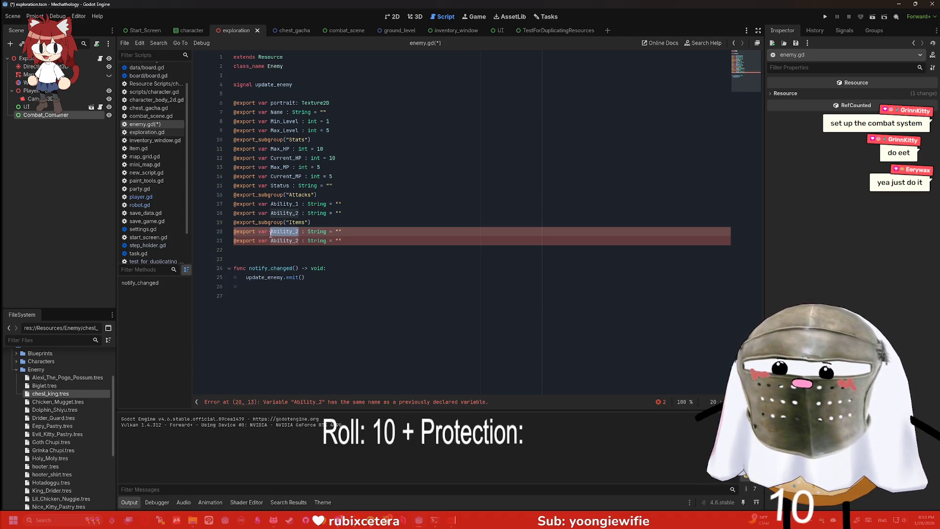
{"action": "type", "text": "Drop_1"}
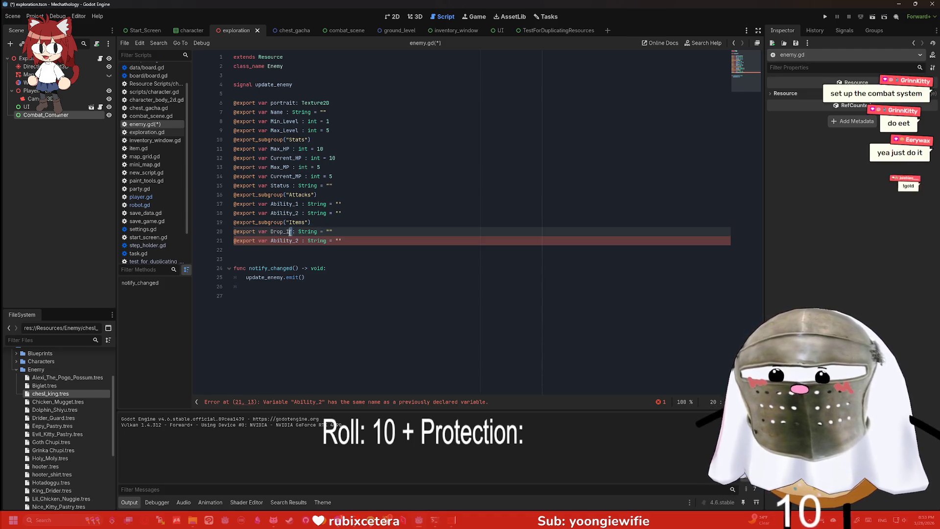
{"action": "left_click_drag", "start_coordinate": [298, 241], "coordinate": [271, 240]}
{"action": "type", "text": "Drop_1"}
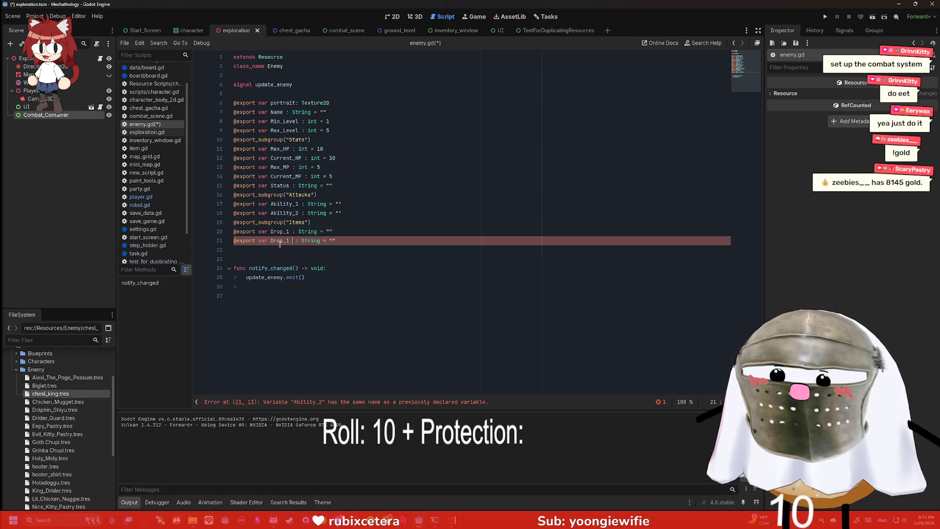
{"action": "key", "text": "ctrl+s"}
{"action": "left_click", "coordinate": [366, 240]}
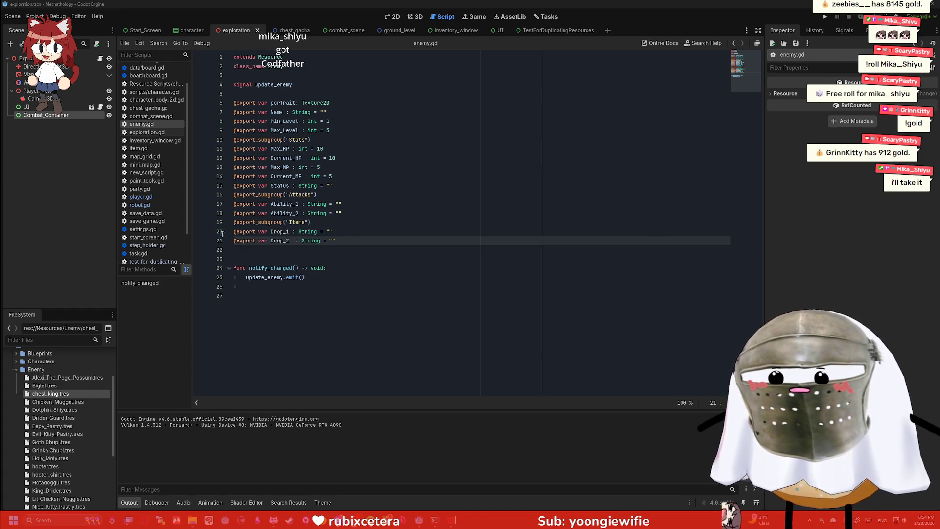
Step: Open Alexi_The_Pogo_Possum.tres, expand its Items and Attacks groups, and select the empty Drop 1 field
{"action": "left_click", "coordinate": [68, 377]}
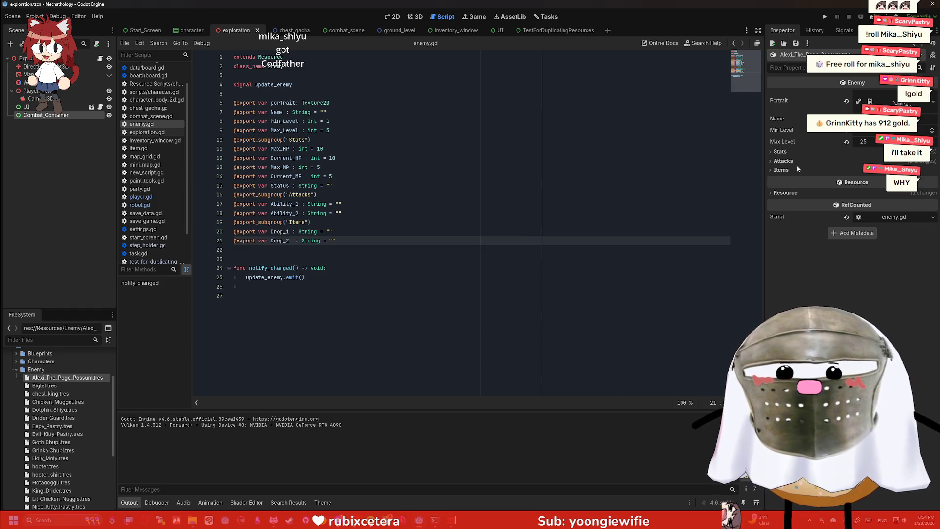
{"action": "left_click", "coordinate": [779, 170]}
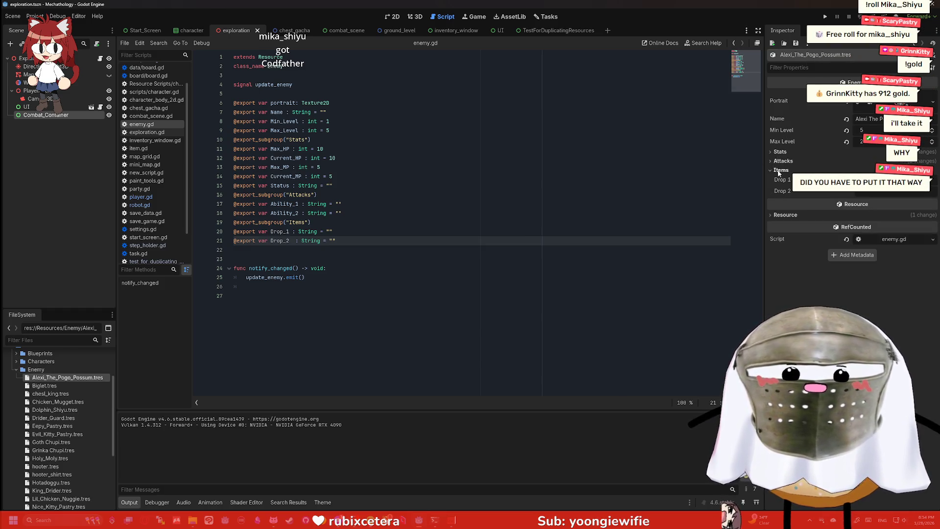
{"action": "left_click", "coordinate": [779, 161]}
{"action": "left_click", "coordinate": [778, 153]}
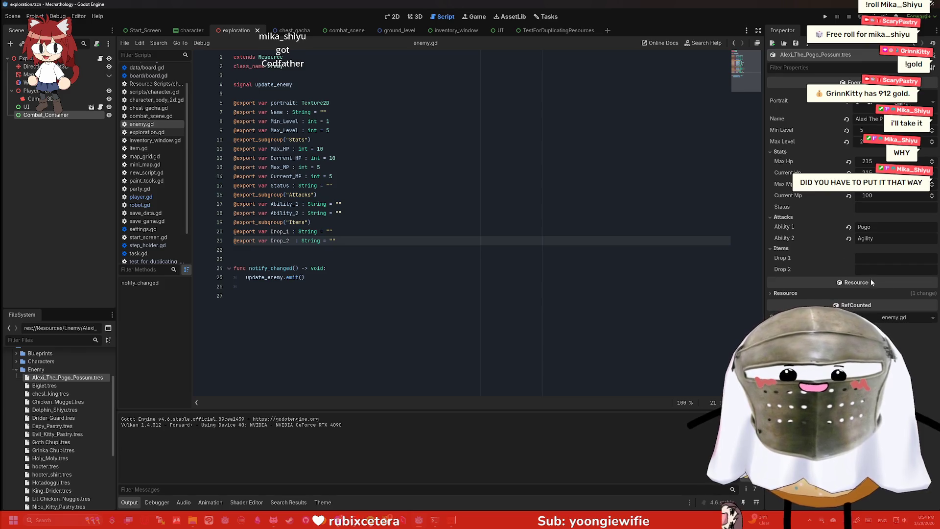
{"action": "left_click", "coordinate": [876, 260]}
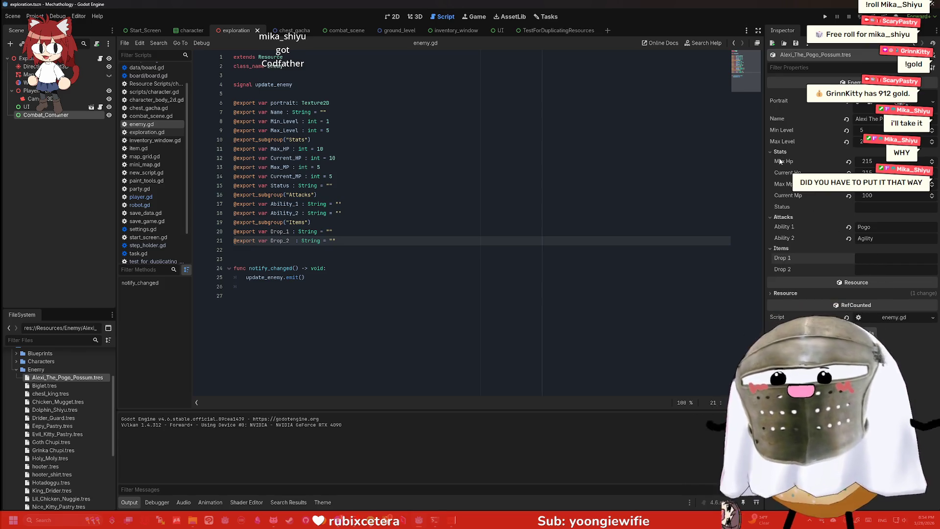
{"action": "left_click", "coordinate": [769, 153]}
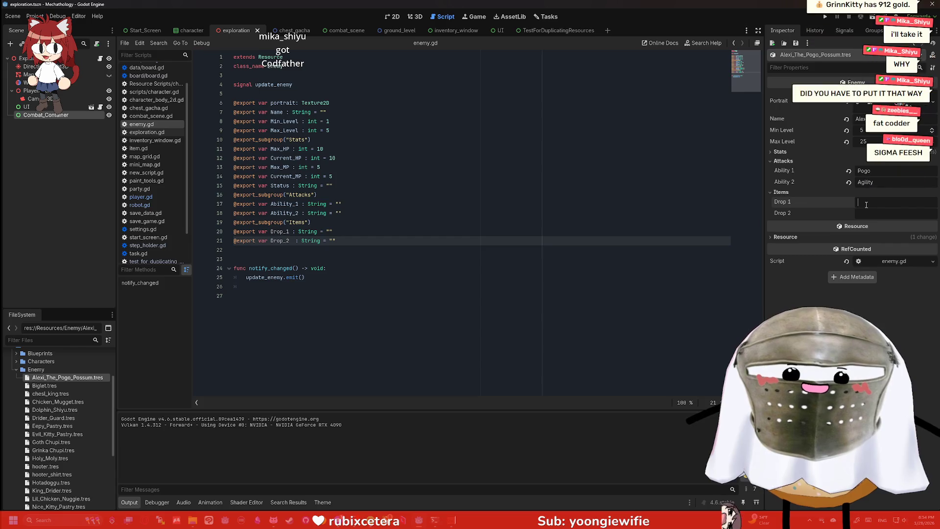
{"action": "left_click", "coordinate": [863, 201]}
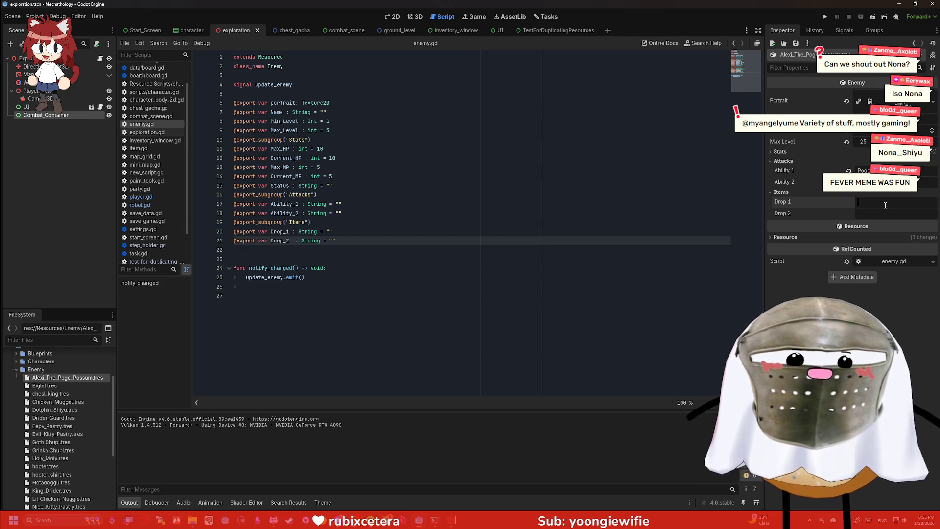
Step: Set Drop 1 to Pogo Stick and Drop 2 to Yellow Bottle, save, and open Biglet.tres
{"action": "type", "text": "Pogo Stick"}
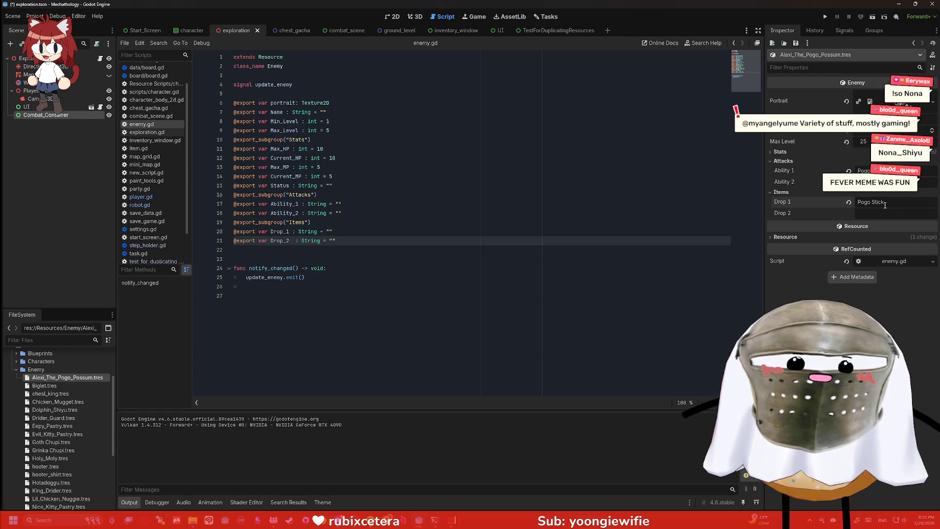
{"action": "left_click", "coordinate": [894, 216]}
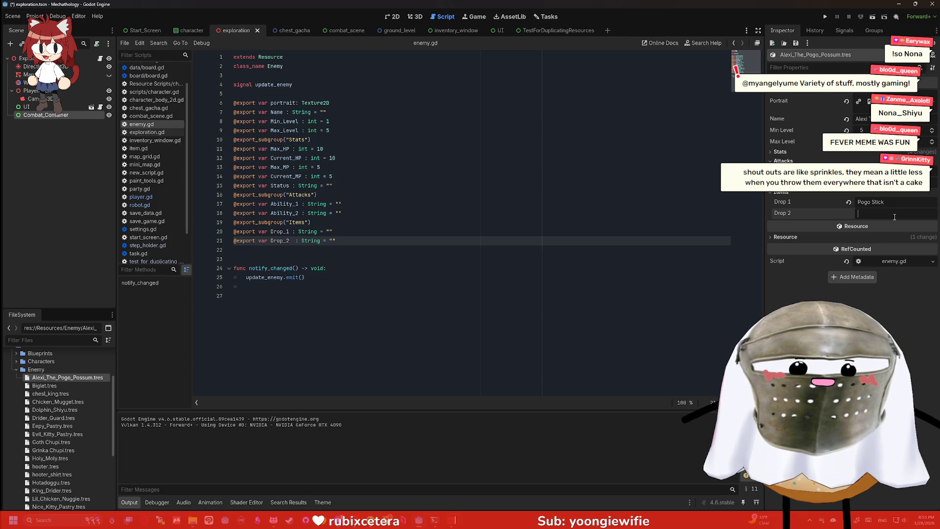
{"action": "type", "text": "ow Bottle"}
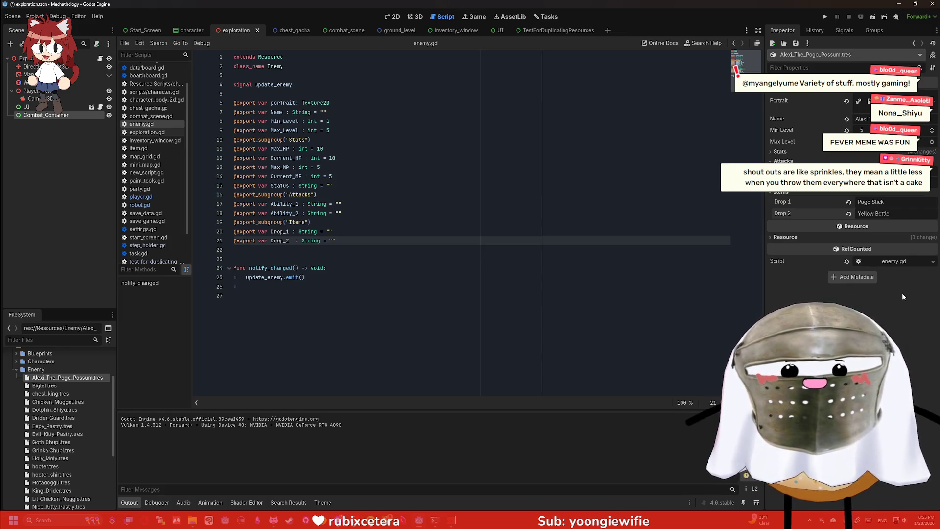
{"action": "key", "text": "ctrl+s"}
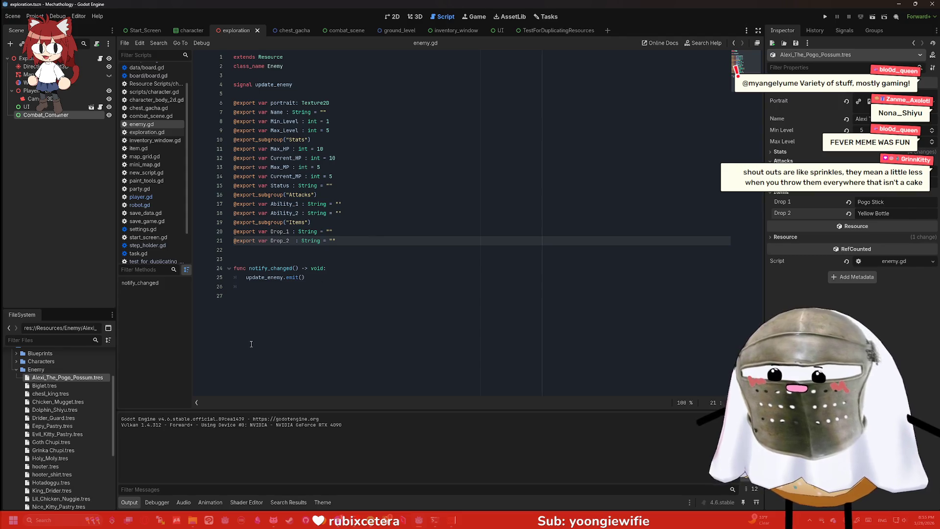
{"action": "left_click", "coordinate": [44, 385]}
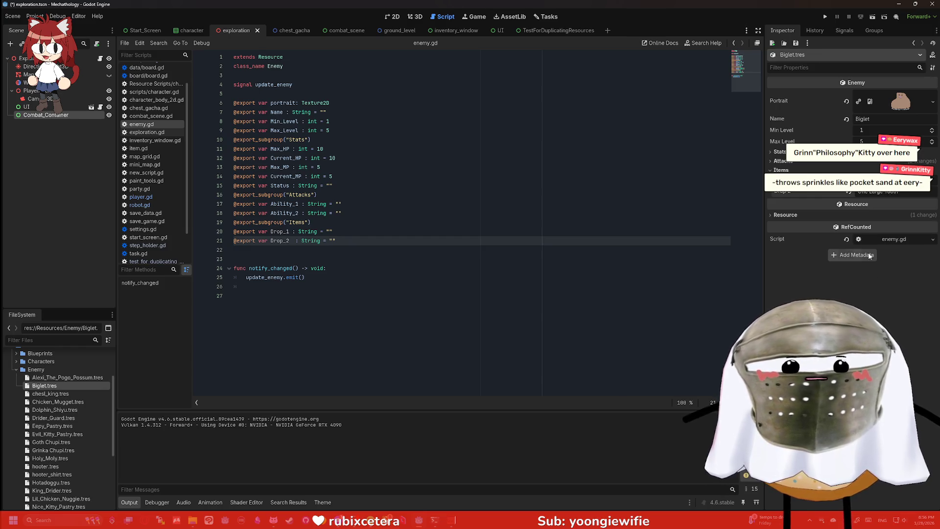
Step: Save, then open chest_king.tres and expand its Items group showing empty Drop 1 and Drop 2
{"action": "key", "text": "ctrl+s"}
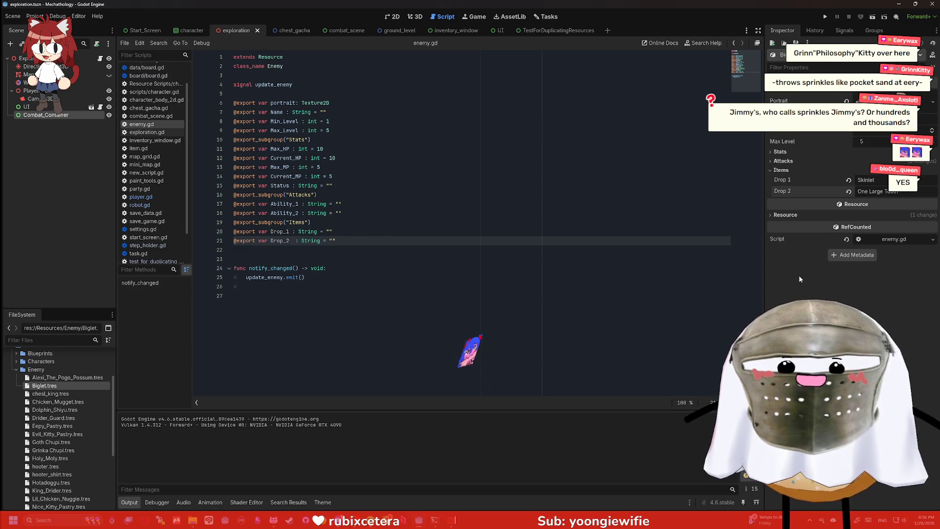
{"action": "left_click", "coordinate": [79, 393]}
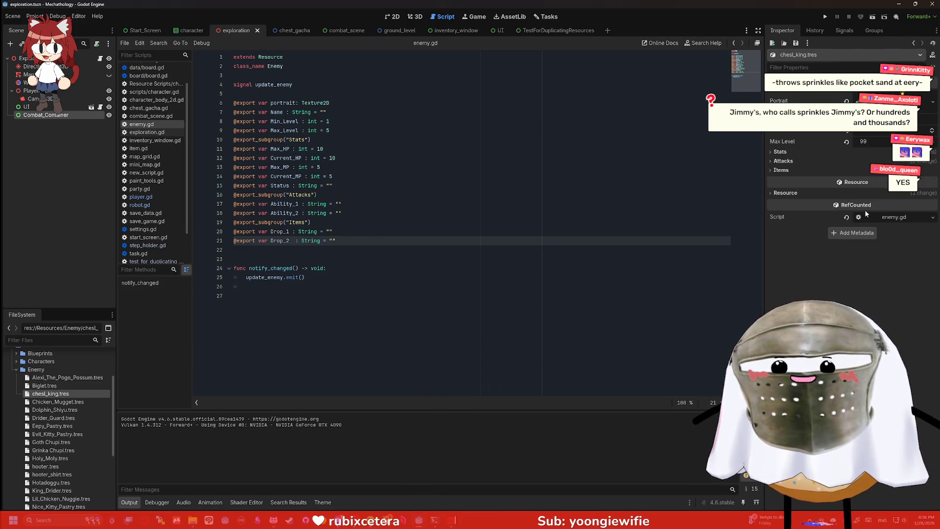
{"action": "left_click", "coordinate": [804, 169]}
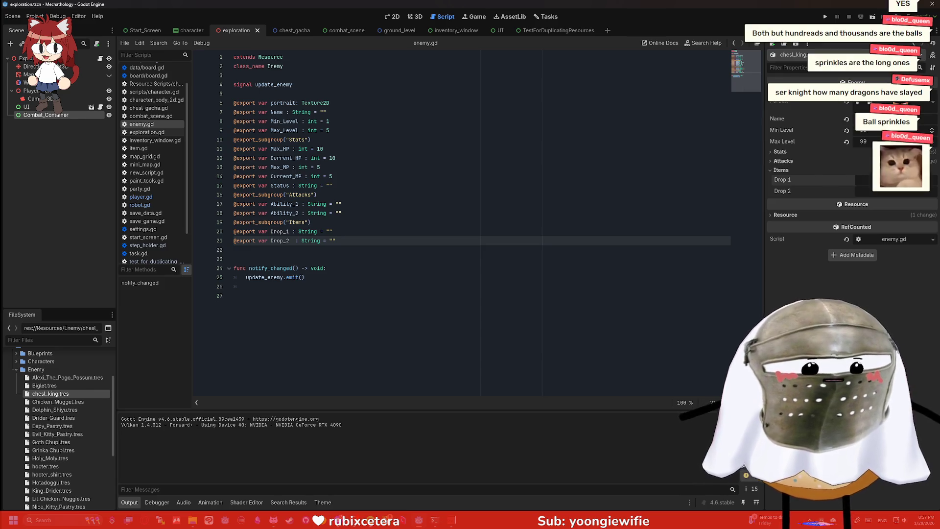
{"action": "key", "text": "alt+Tab"}
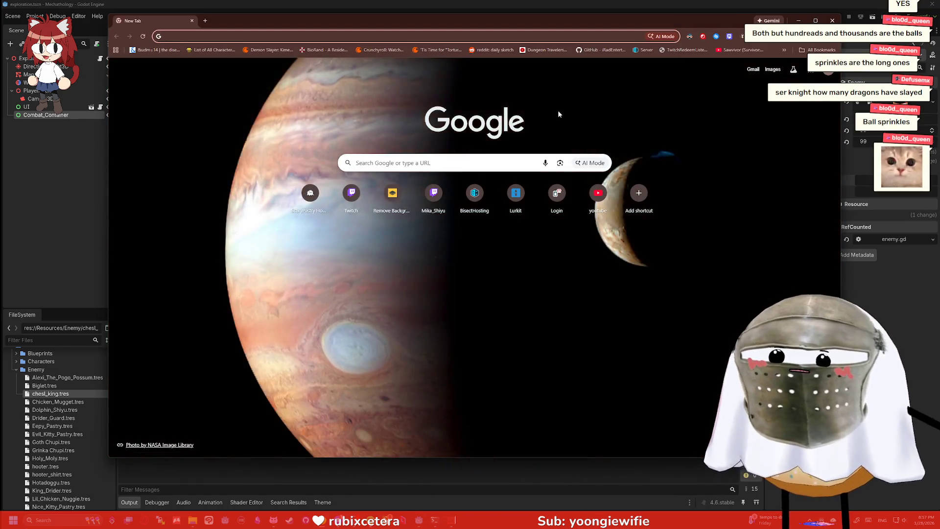
{"action": "type", "text": "ball sprinkles"}
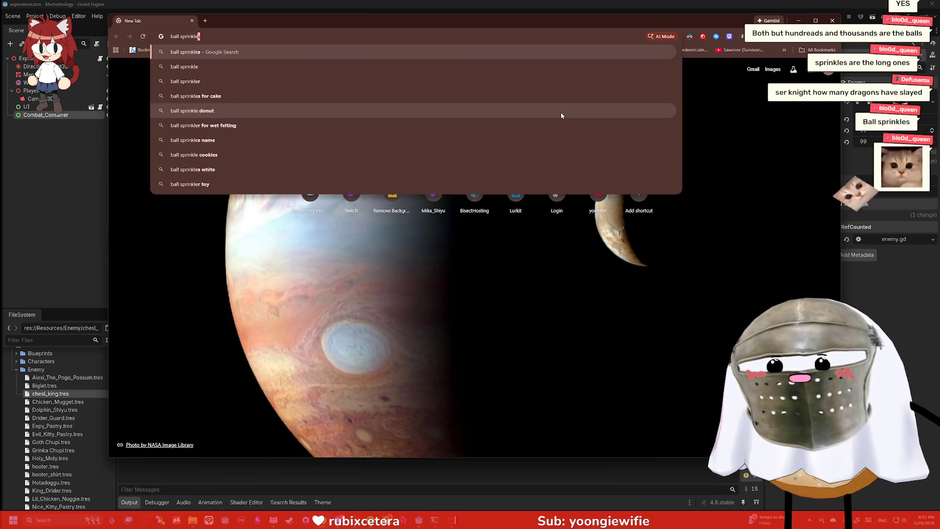
{"action": "key", "text": "alt+Tab"}
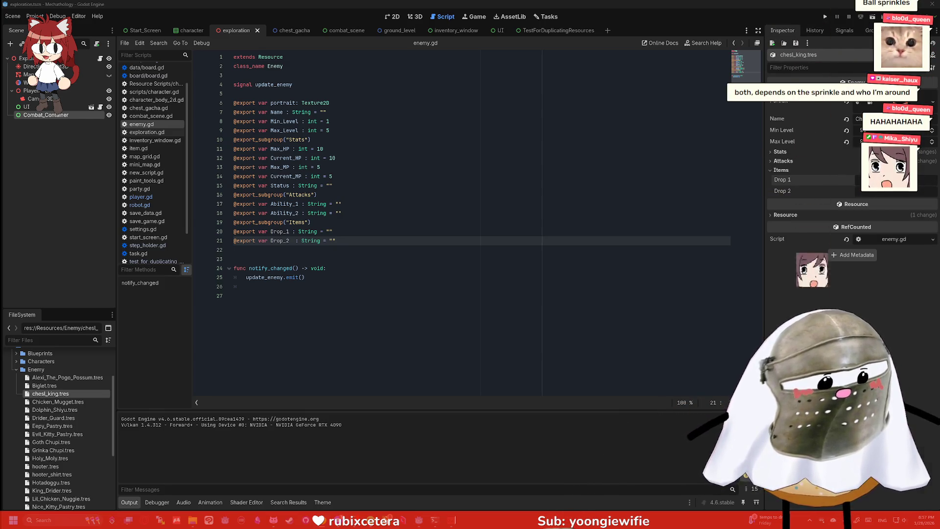
{"action": "key", "text": "alt+Tab"}
{"action": "mouse_move", "coordinate": [467, 24]}
{"action": "left_mouse_down"}
{"action": "mouse_move", "coordinate": [407, 8]}
{"action": "mouse_move", "coordinate": [374, 15]}
{"action": "left_mouse_up"}
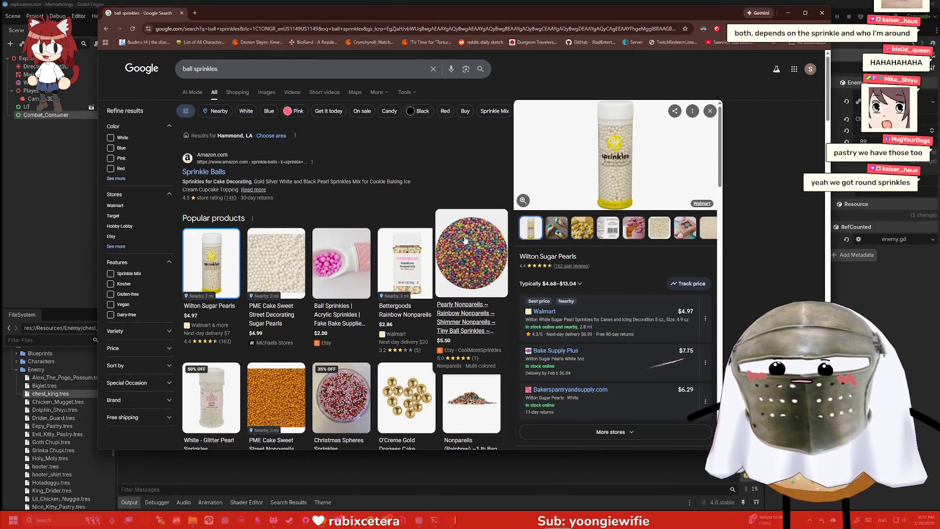
{"action": "left_click", "coordinate": [468, 262]}
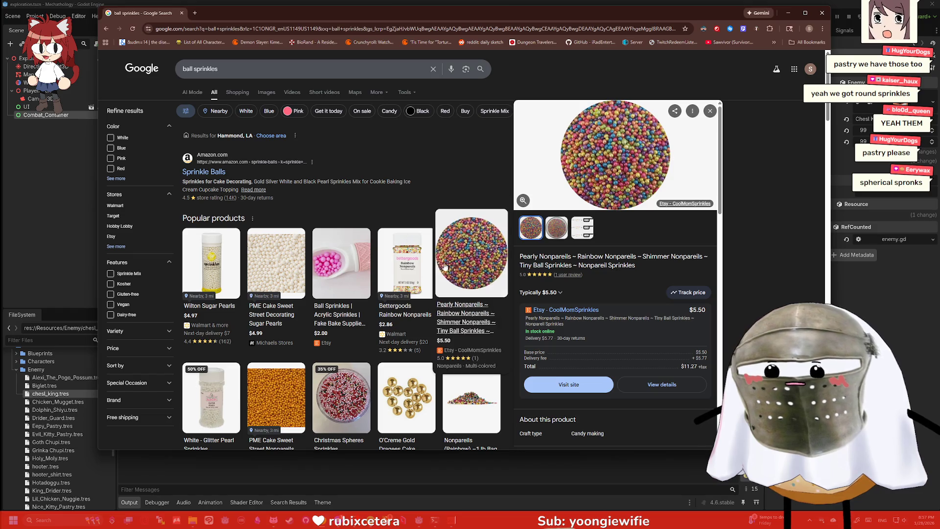
{"action": "left_click", "coordinate": [406, 268]}
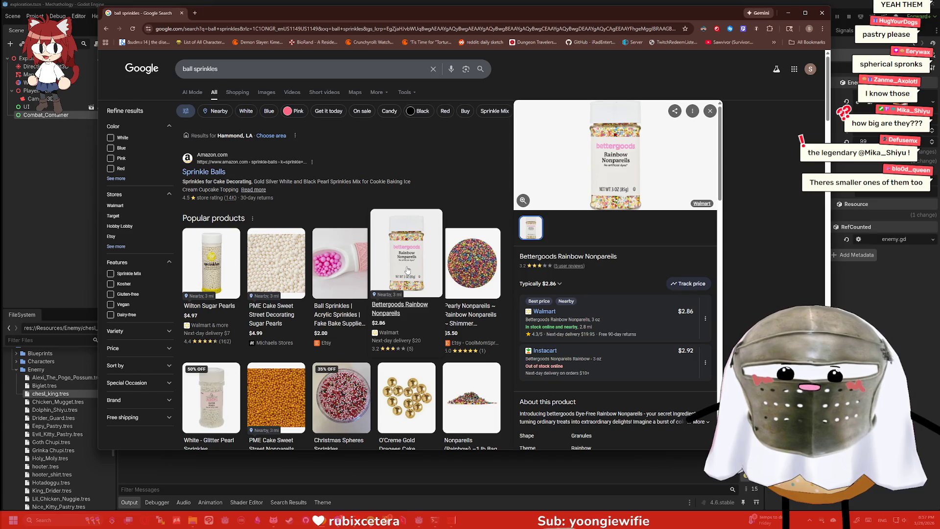
{"action": "left_click", "coordinate": [320, 272]}
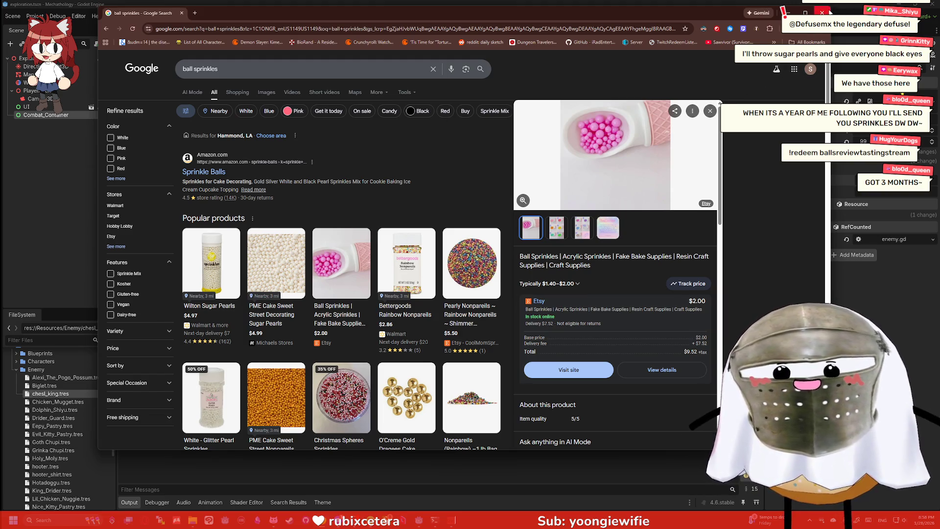
{"action": "left_click", "coordinate": [829, 11]}
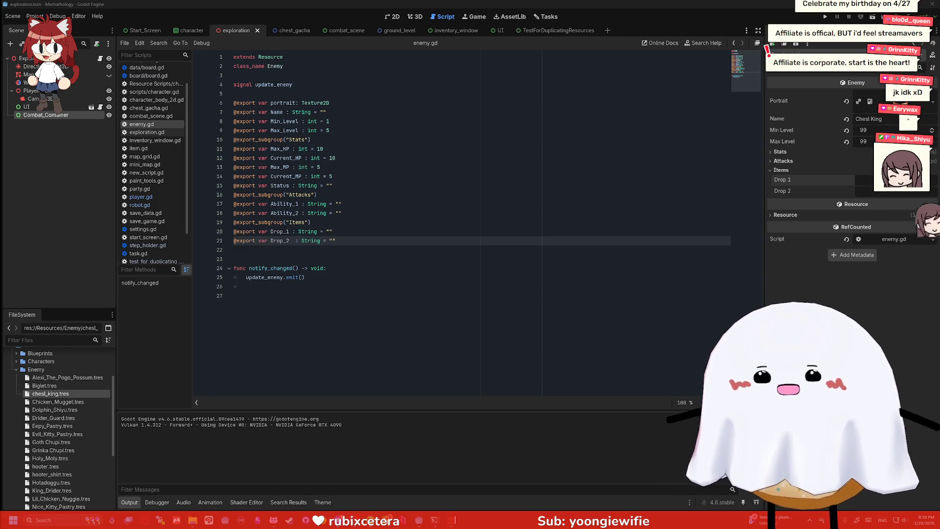
Step: Open the taskbar calendar and page forward three months to April
{"action": "left_click", "coordinate": [920, 521]}
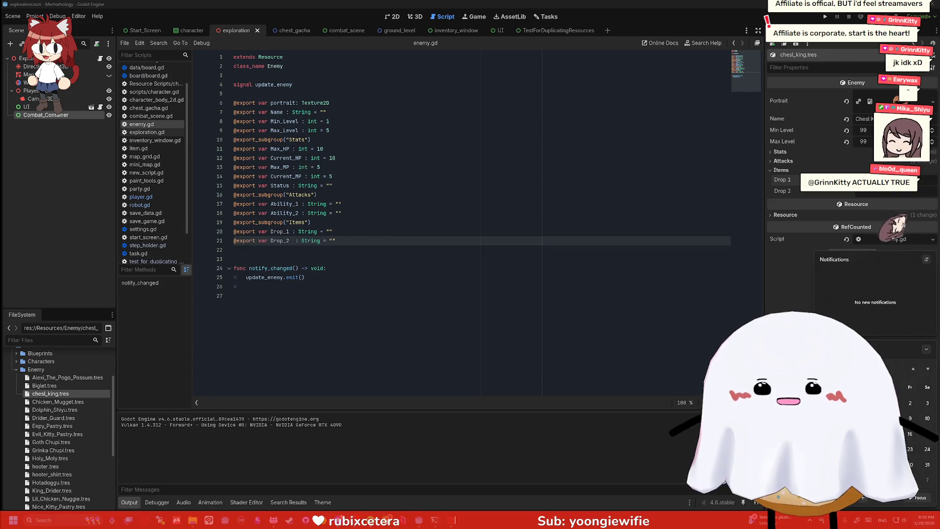
{"action": "left_click", "coordinate": [927, 369]}
{"action": "left_click", "coordinate": [927, 370]}
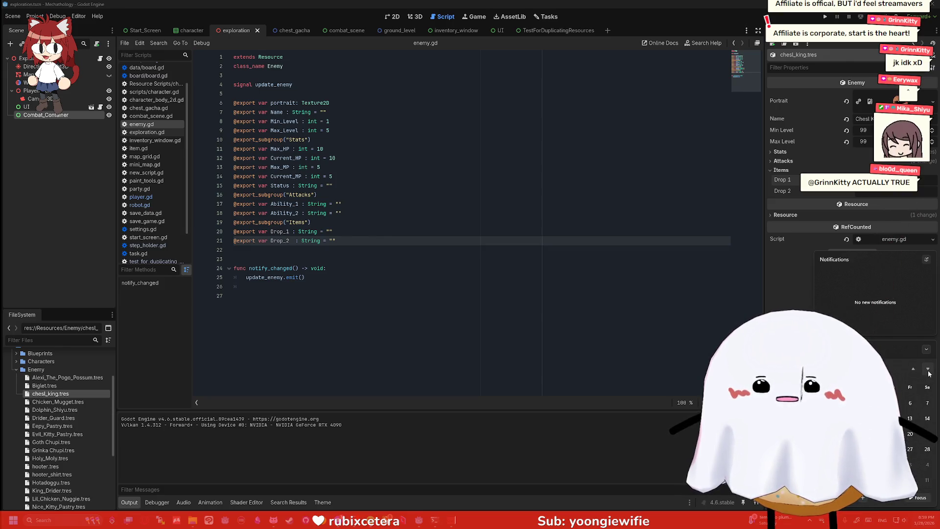
{"action": "left_click", "coordinate": [927, 369]}
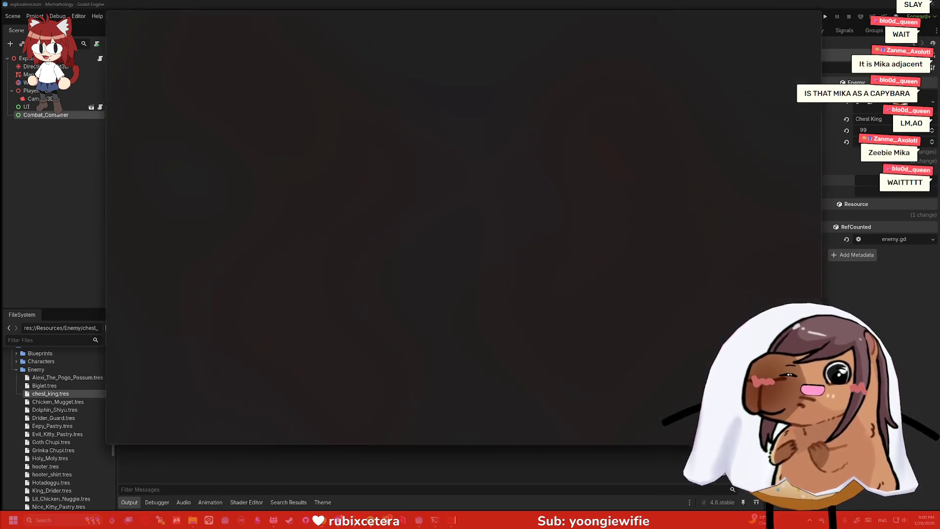
Step: Go to the channel's Twitch page and filter its Videos list to All Videos sorted by date
{"action": "type", "text": "twitch.t"}
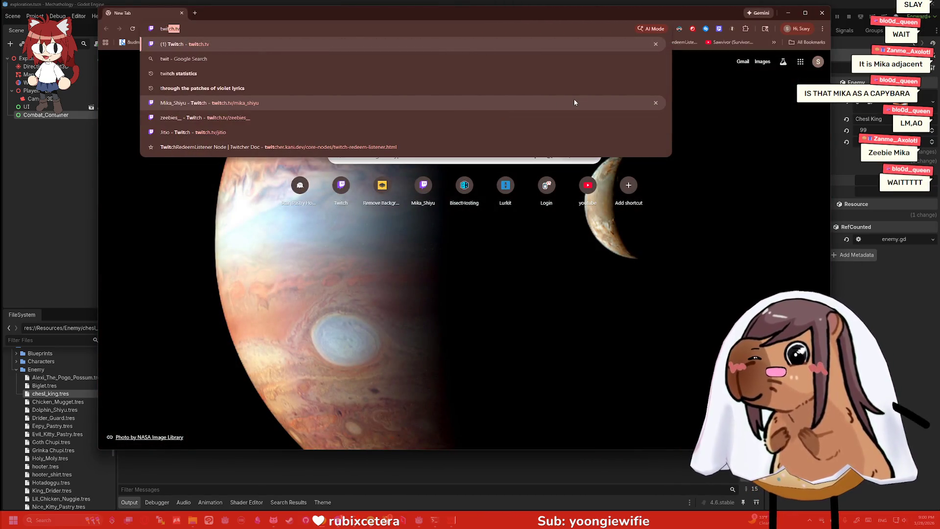
{"action": "type", "text": "v/zee"}
{"action": "key", "text": "Return"}
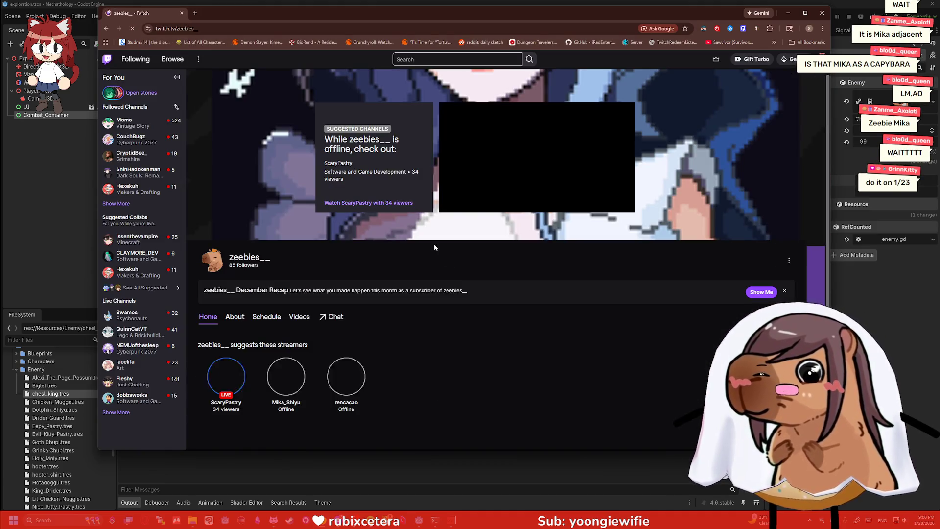
{"action": "right_click", "coordinate": [251, 263]}
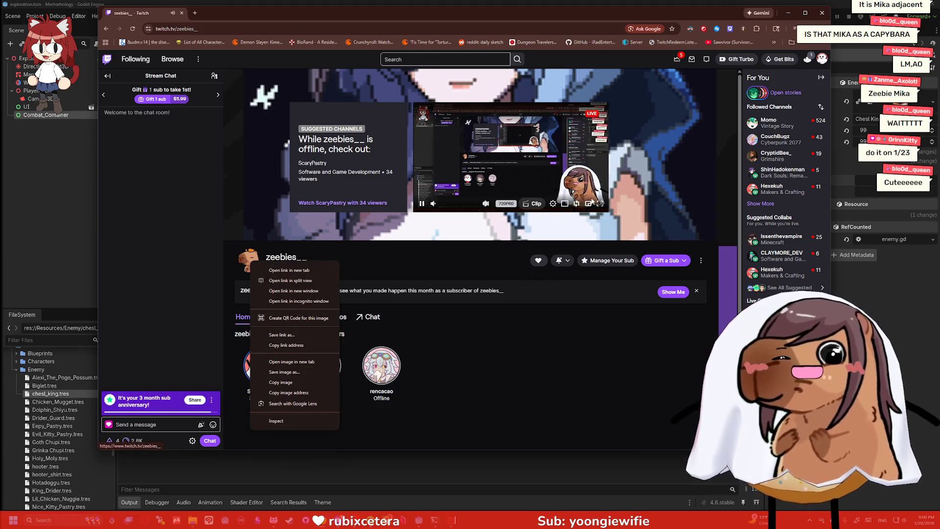
{"action": "left_click", "coordinate": [468, 294]}
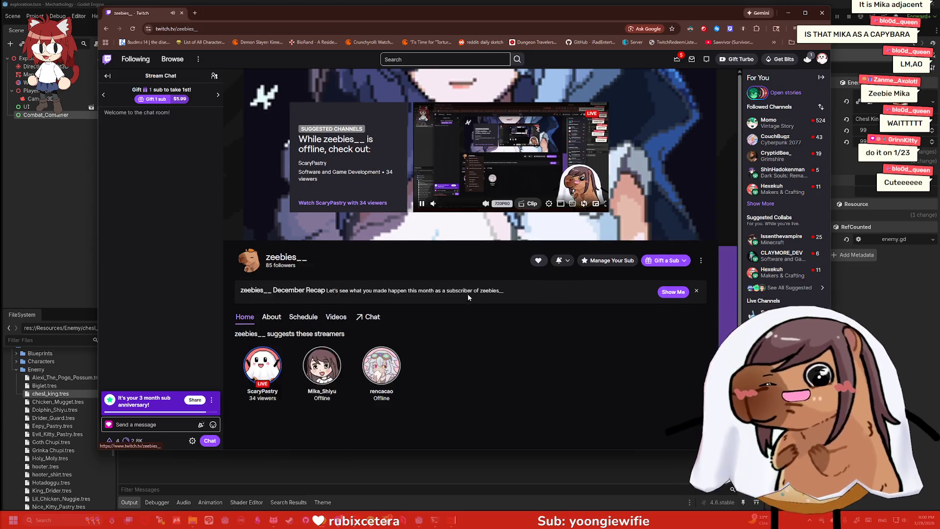
{"action": "scroll", "coordinate": [468, 294], "scroll_direction": "down", "scroll_amount": 2}
{"action": "left_click", "coordinate": [336, 243]}
{"action": "scroll", "coordinate": [360, 272], "scroll_direction": "down", "scroll_amount": 1}
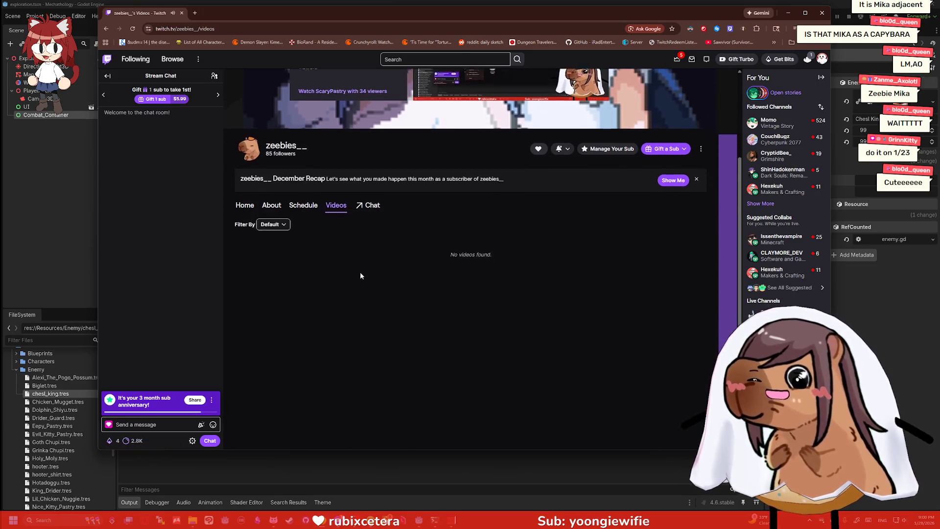
{"action": "left_click", "coordinate": [274, 212]}
{"action": "left_click", "coordinate": [282, 301]}
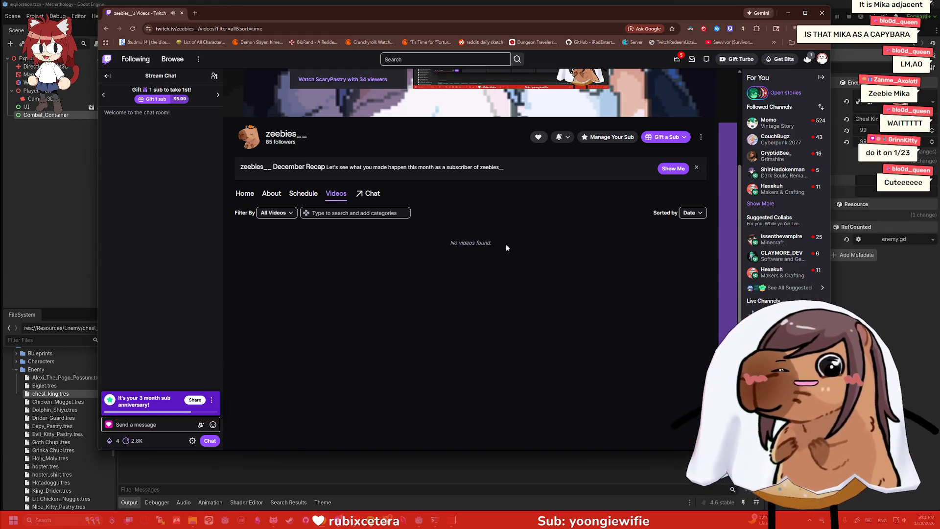
Step: Open the channel in a new tab, close that tab, and close the browser
{"action": "scroll", "coordinate": [490, 246], "scroll_direction": "up", "scroll_amount": 3}
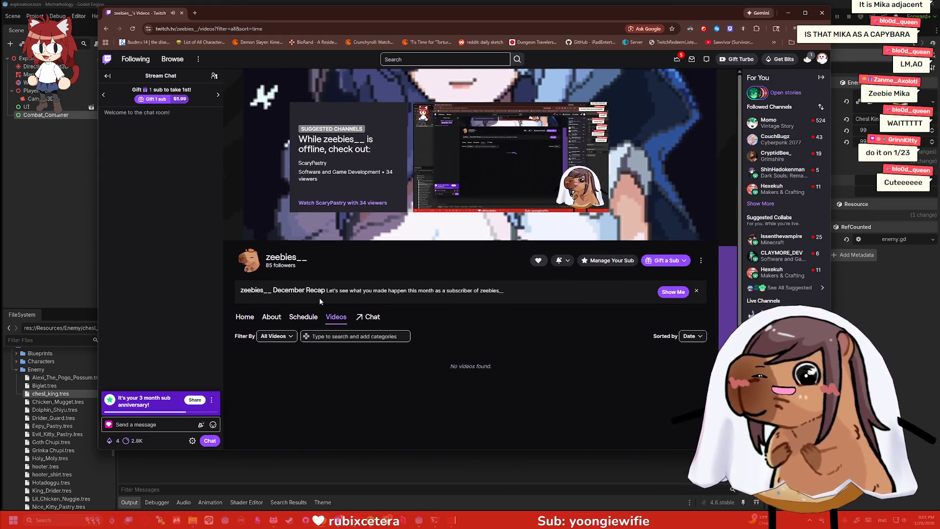
{"action": "right_click", "coordinate": [248, 266]}
{"action": "left_click", "coordinate": [274, 271]}
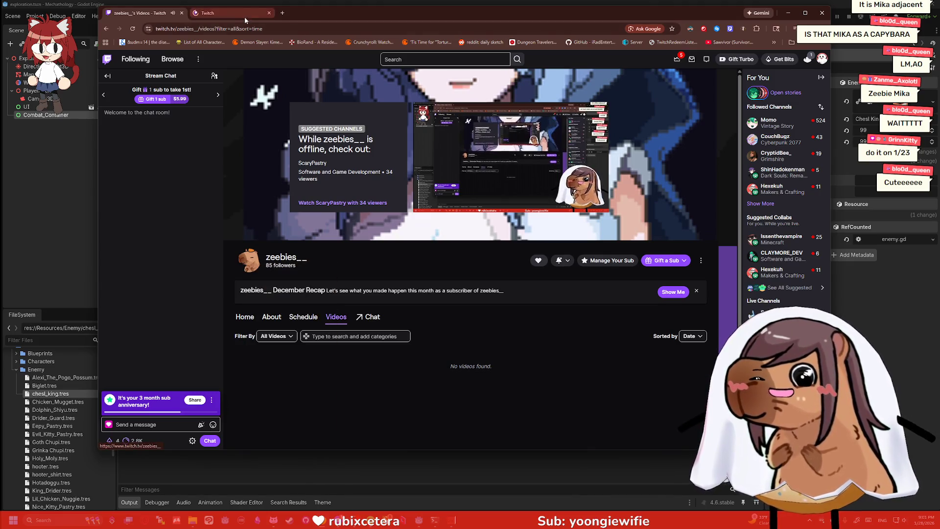
{"action": "left_click", "coordinate": [239, 13]}
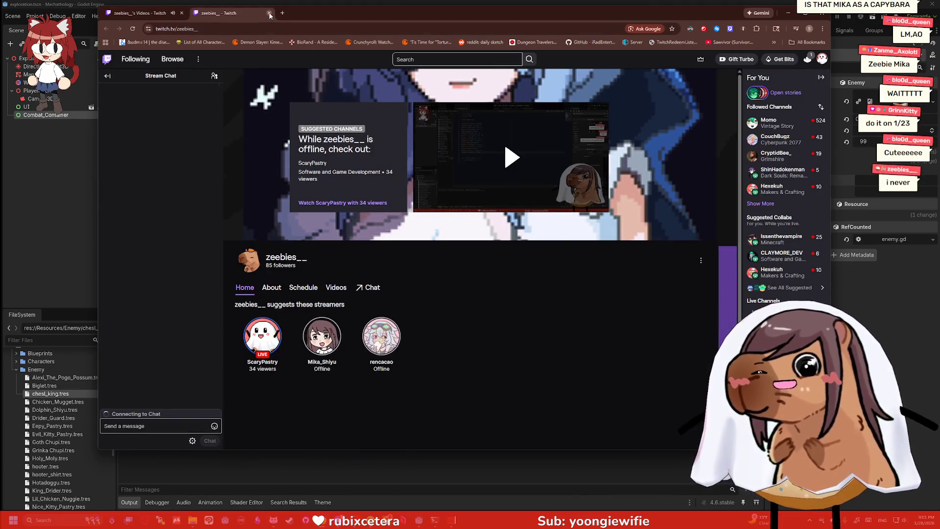
{"action": "left_click", "coordinate": [269, 13]}
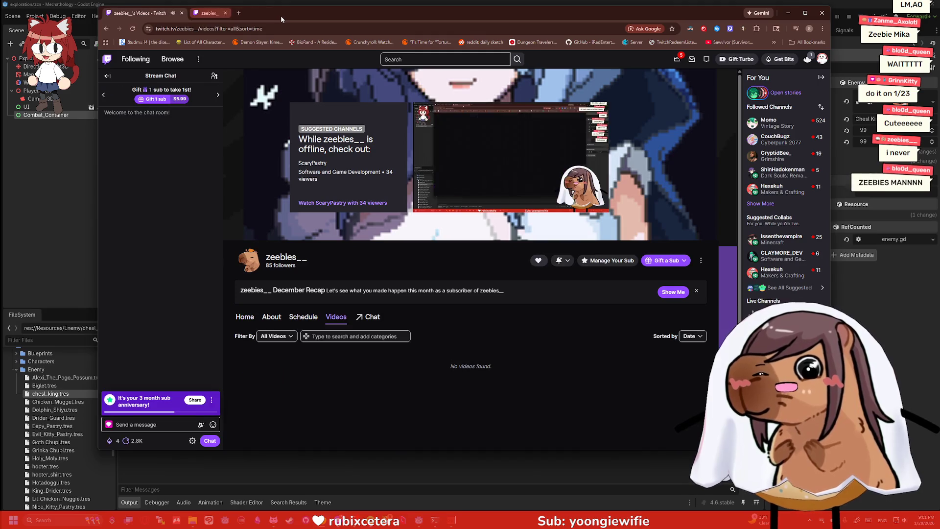
{"action": "left_click", "coordinate": [823, 14]}
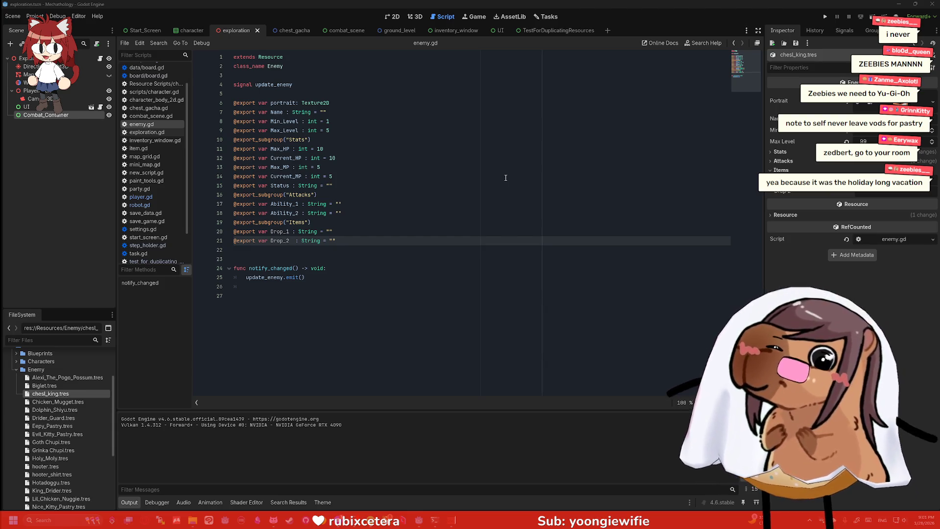
{"action": "left_click", "coordinate": [450, 202]}
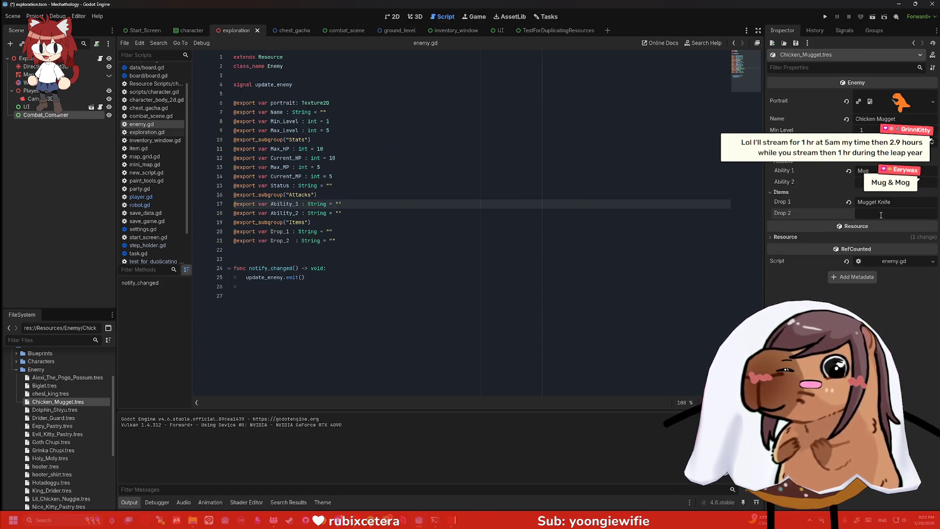
Step: Commit the Ability 2 name on Chicken_Mugget and start adding a metadata property
{"action": "left_click", "coordinate": [881, 182]}
{"action": "key", "text": "ctrl+v"}
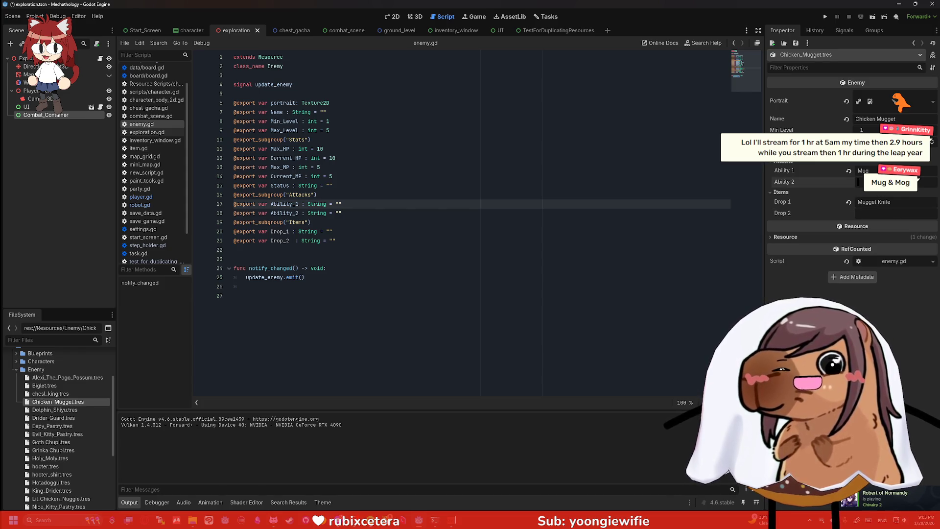
{"action": "left_click", "coordinate": [852, 276]}
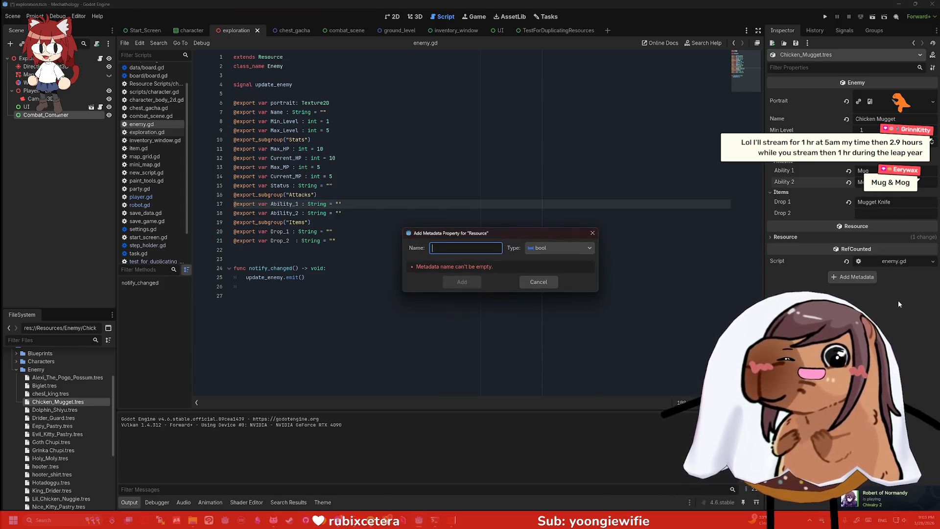
Step: Cancel the Add Metadata Property dialog and launch Clip Studio Paint from the taskbar
{"action": "left_click", "coordinate": [592, 233]}
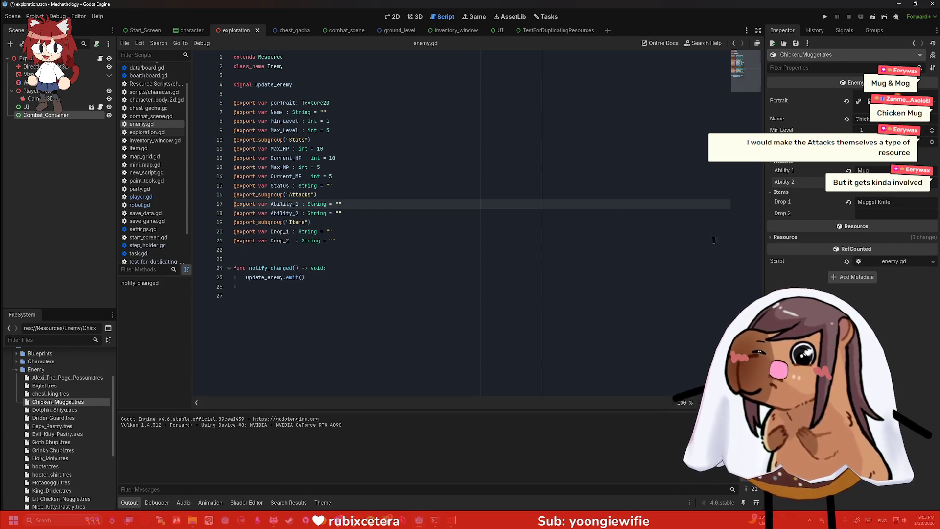
{"action": "left_click", "coordinate": [209, 522]}
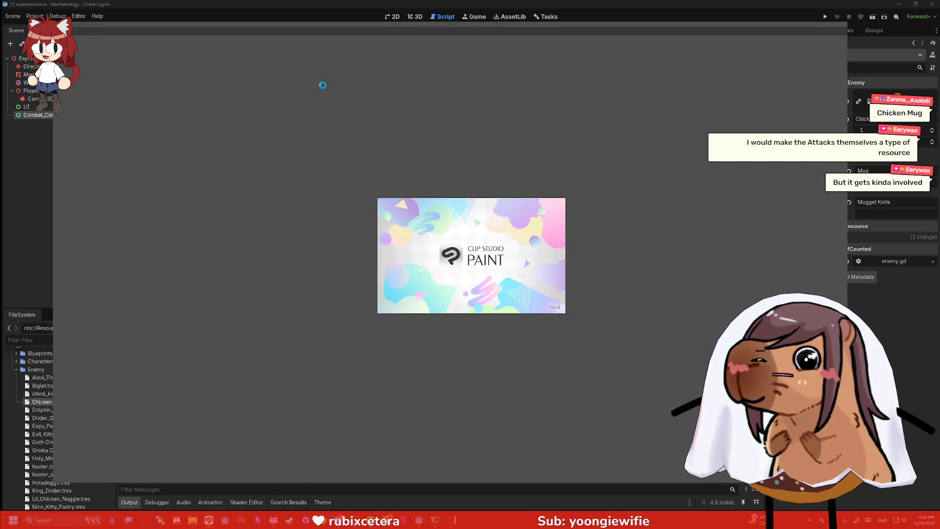
Step: Create a new blank canvas and reposition the Clip Studio Paint window over Godot
{"action": "left_click", "coordinate": [66, 34]}
{"action": "left_click", "coordinate": [98, 44]}
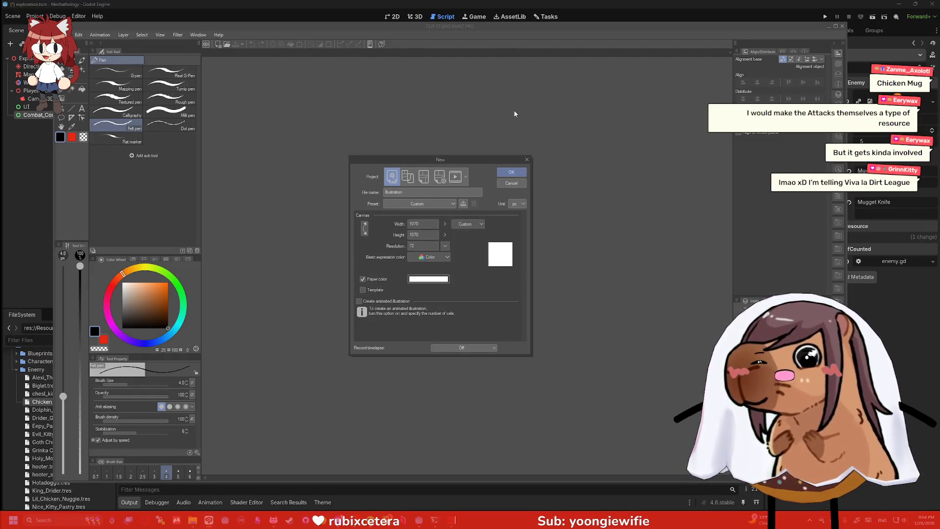
{"action": "left_click", "coordinate": [511, 173]}
{"action": "mouse_move", "coordinate": [616, 28]}
{"action": "left_mouse_down"}
{"action": "mouse_move", "coordinate": [542, 42]}
{"action": "mouse_move", "coordinate": [485, 37]}
{"action": "left_mouse_up"}
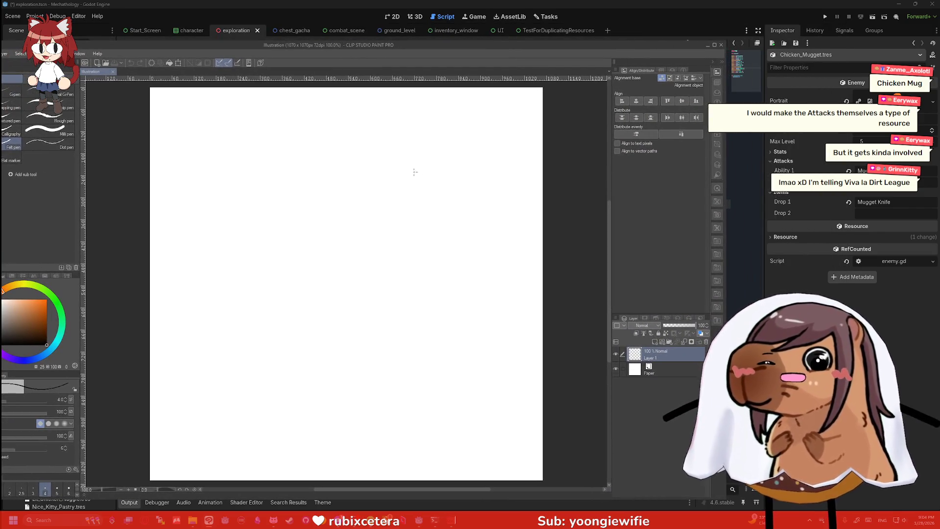
Step: Sketch a Mugget enemy card with a labelled Attack box and an arrow out of it
{"action": "mouse_move", "coordinate": [363, 155]}
{"action": "left_mouse_down"}
{"action": "mouse_move", "coordinate": [276, 263]}
{"action": "mouse_move", "coordinate": [274, 139]}
{"action": "mouse_move", "coordinate": [365, 159]}
{"action": "left_mouse_up"}
{"action": "left_click_drag", "start_coordinate": [280, 156], "coordinate": [340, 139]}
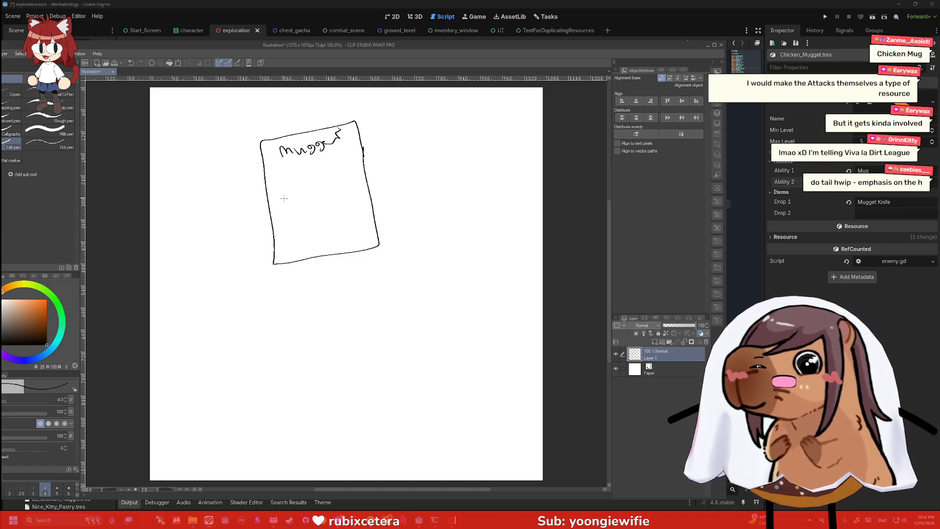
{"action": "mouse_move", "coordinate": [340, 205]}
{"action": "left_mouse_down"}
{"action": "mouse_move", "coordinate": [282, 198]}
{"action": "mouse_move", "coordinate": [346, 203]}
{"action": "left_mouse_up"}
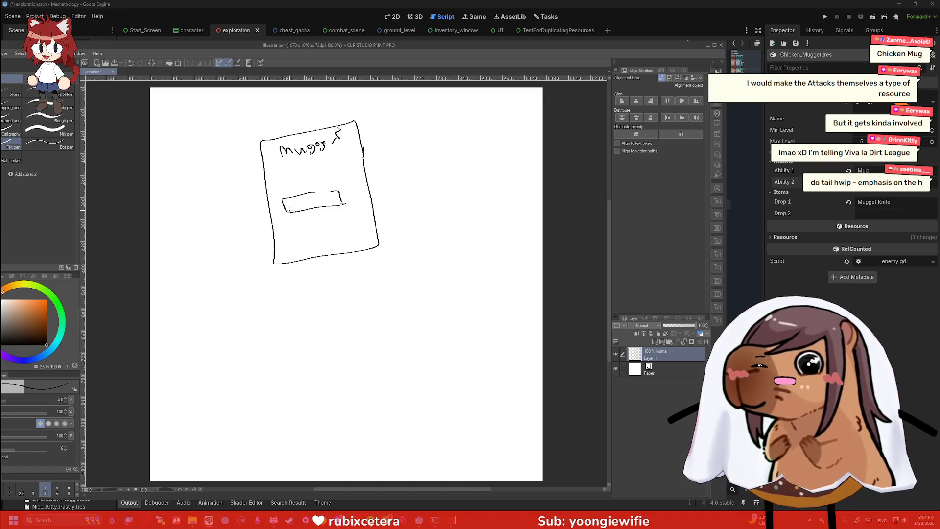
{"action": "left_click_drag", "start_coordinate": [290, 211], "coordinate": [298, 210]}
{"action": "left_click_drag", "start_coordinate": [291, 206], "coordinate": [337, 194]}
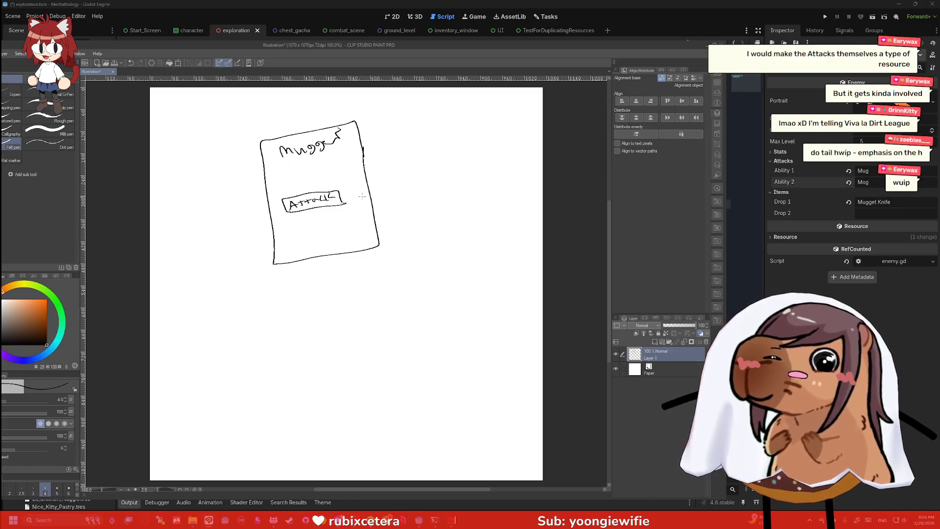
{"action": "left_click_drag", "start_coordinate": [343, 194], "coordinate": [416, 206]}
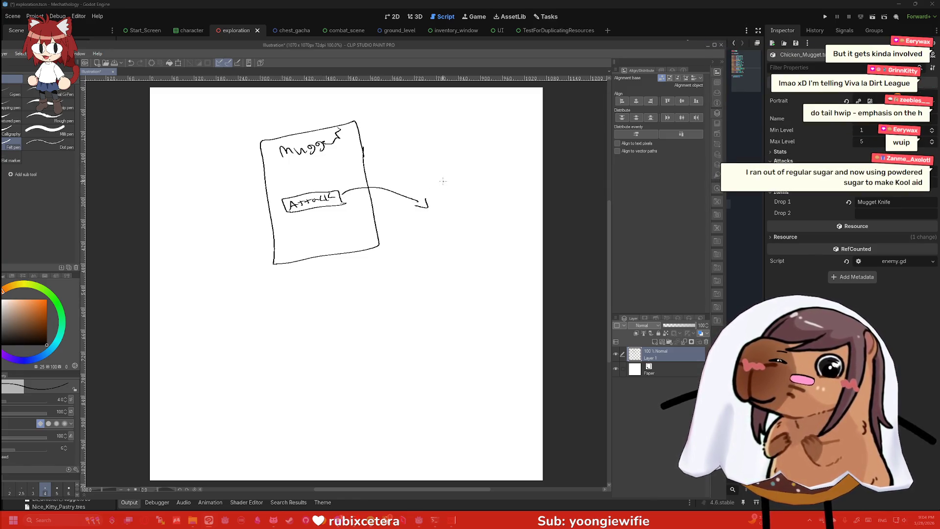
Step: Outline the Attack card, link an item 1 box to an Item 1 card, then close Clip Studio Paint
{"action": "mouse_move", "coordinate": [446, 154]}
{"action": "left_mouse_down"}
{"action": "mouse_move", "coordinate": [448, 226]}
{"action": "mouse_move", "coordinate": [534, 262]}
{"action": "mouse_move", "coordinate": [519, 147]}
{"action": "mouse_move", "coordinate": [446, 153]}
{"action": "mouse_move", "coordinate": [477, 168]}
{"action": "mouse_move", "coordinate": [509, 161]}
{"action": "left_mouse_up"}
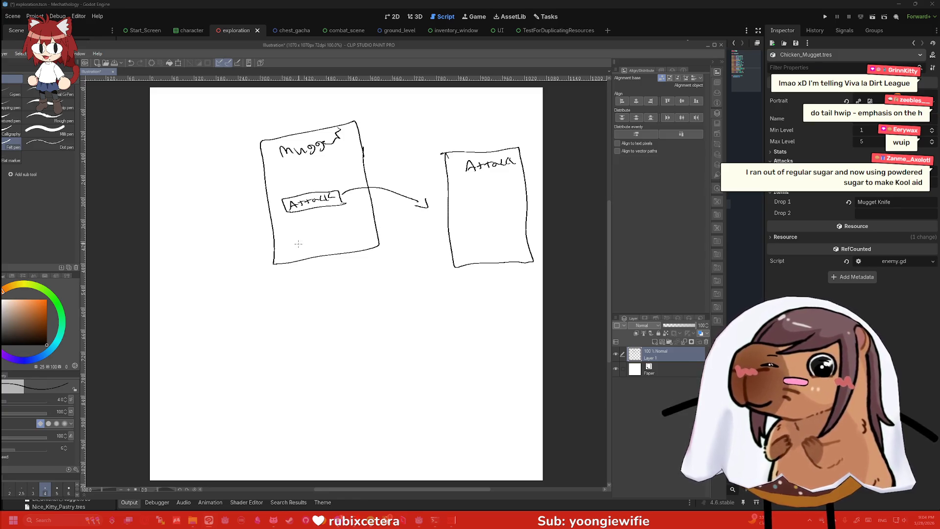
{"action": "mouse_move", "coordinate": [299, 243]}
{"action": "left_mouse_down"}
{"action": "mouse_move", "coordinate": [385, 248]}
{"action": "mouse_move", "coordinate": [397, 267]}
{"action": "left_mouse_up"}
{"action": "mouse_move", "coordinate": [404, 260]}
{"action": "left_mouse_down"}
{"action": "mouse_move", "coordinate": [454, 334]}
{"action": "mouse_move", "coordinate": [445, 258]}
{"action": "mouse_move", "coordinate": [405, 255]}
{"action": "left_mouse_up"}
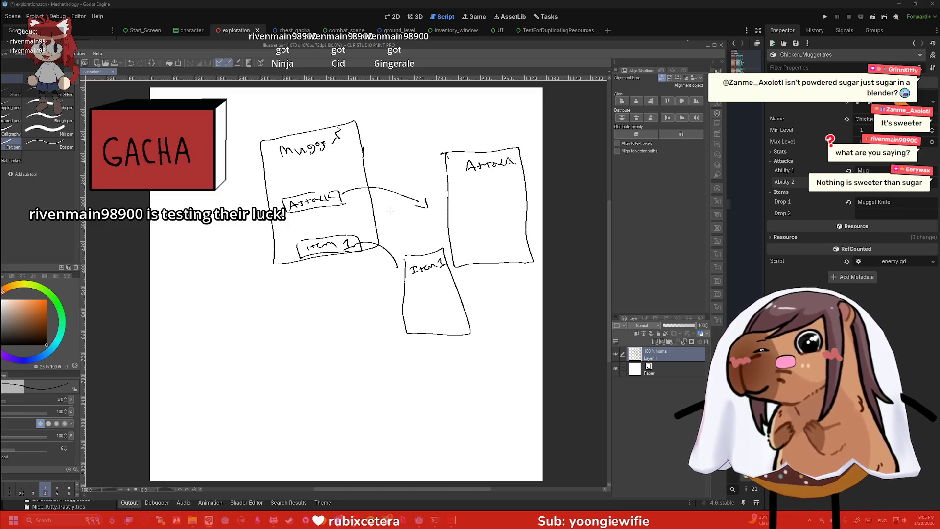
{"action": "left_click", "coordinate": [720, 45]}
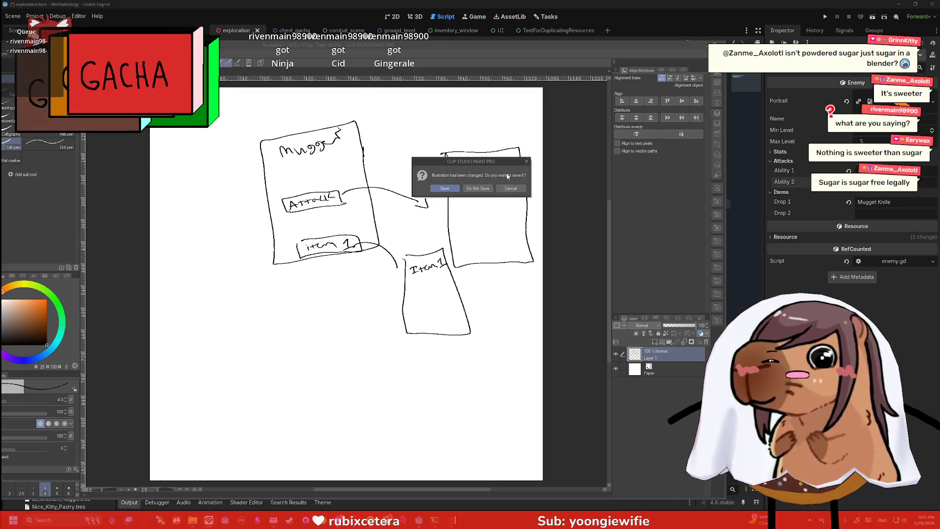
{"action": "left_click", "coordinate": [485, 186]}
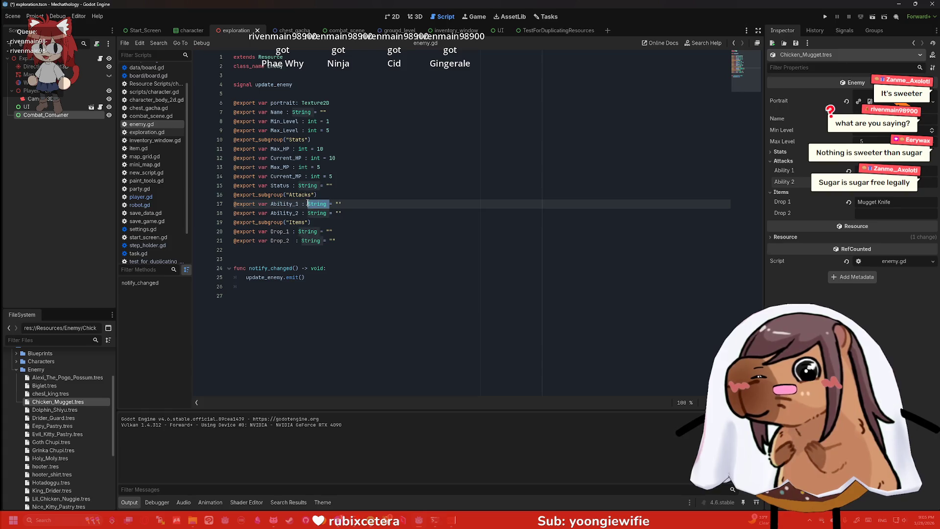
Step: Retype Ability_1 and Ability_2 on lines 17–18 from String to Resource
{"action": "left_click_drag", "start_coordinate": [341, 204], "coordinate": [308, 204]}
{"action": "type", "text": "Resource"}
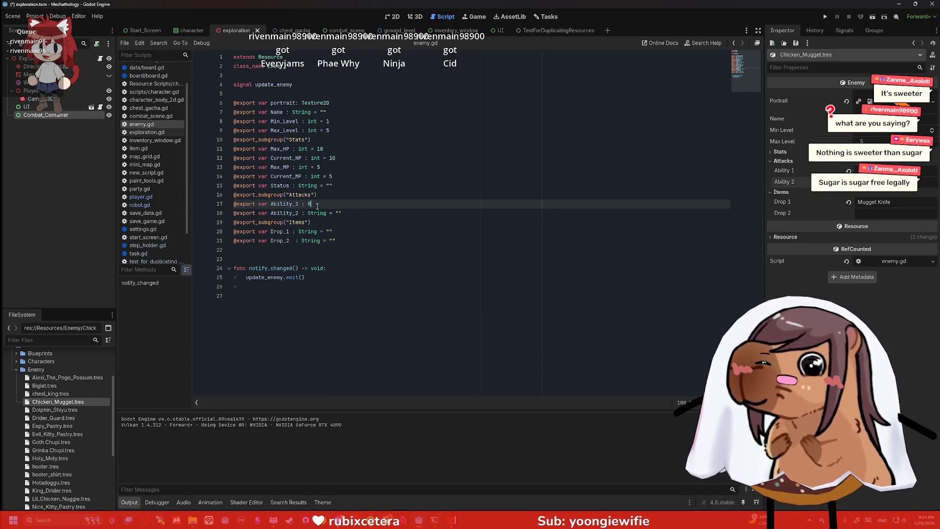
{"action": "left_click_drag", "start_coordinate": [341, 212], "coordinate": [308, 213]}
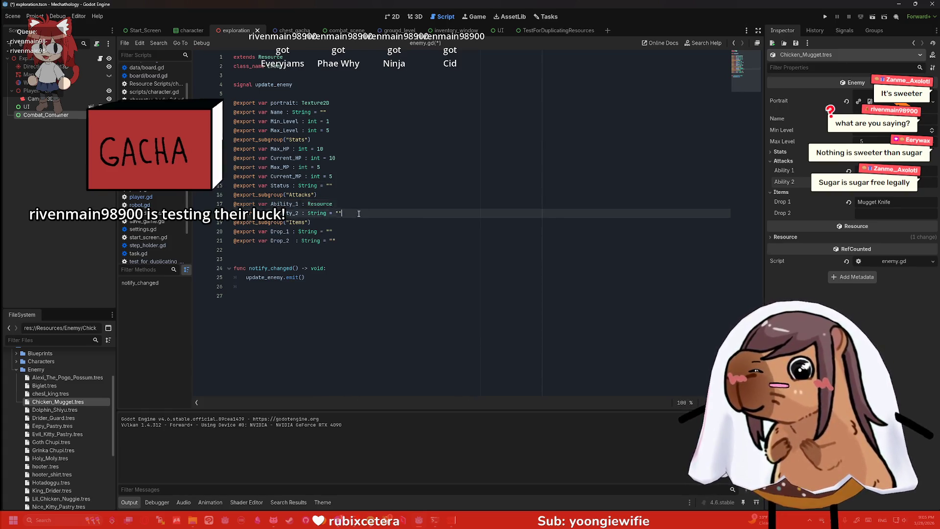
{"action": "type", "text": "Resourc"}
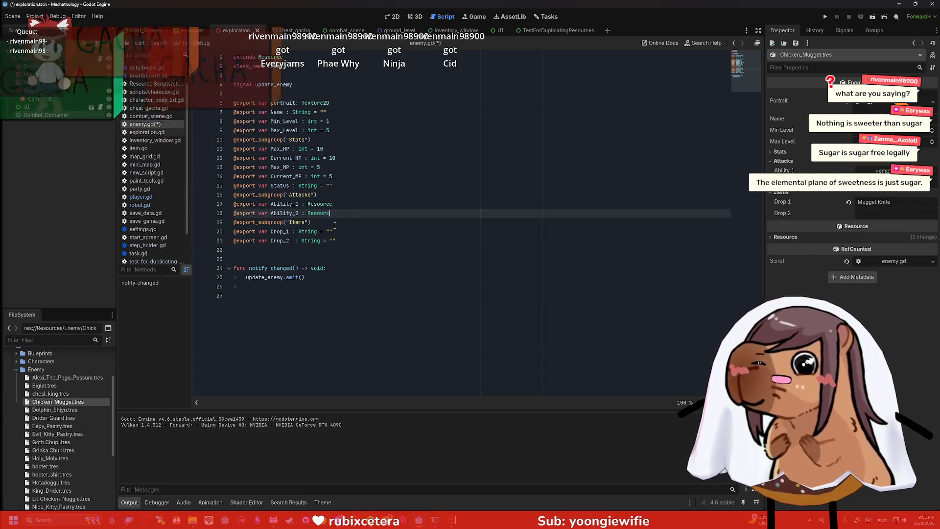
{"action": "type", "text": "e"}
Step: Retype Drop_1 and Drop_2 as Resource, save enemy.gd, and collapse the Enemy folder
{"action": "double_click", "coordinate": [310, 213]}
{"action": "key", "text": "ctrl+c"}
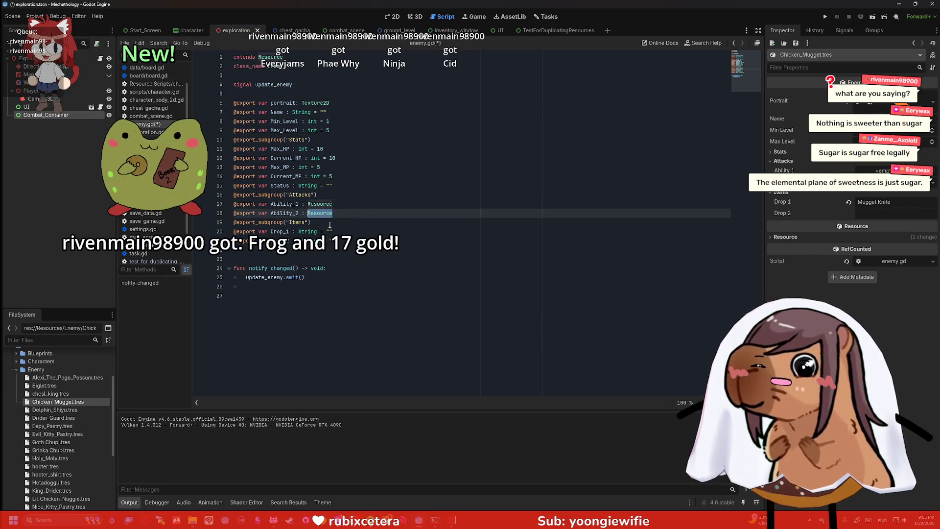
{"action": "mouse_move", "coordinate": [332, 231]}
{"action": "left_mouse_down"}
{"action": "mouse_move", "coordinate": [298, 232]}
{"action": "mouse_move", "coordinate": [302, 240]}
{"action": "left_mouse_up"}
{"action": "key", "text": "ctrl+v"}
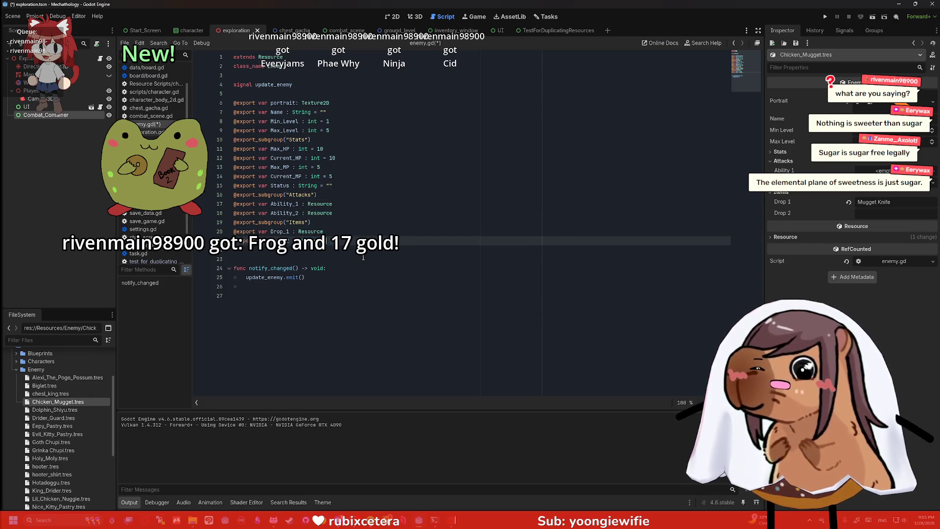
{"action": "key", "text": "ctrl+v"}
{"action": "key", "text": "ctrl+s"}
{"action": "left_click", "coordinate": [366, 249]}
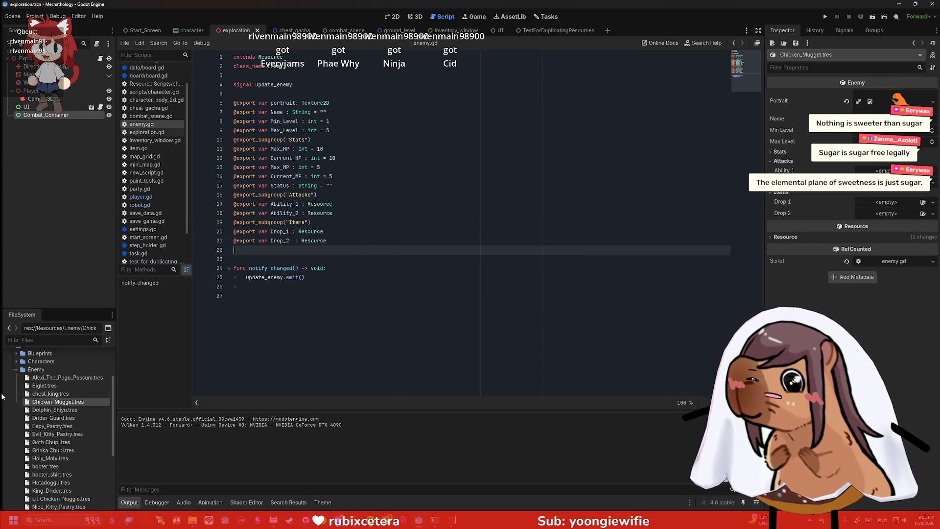
{"action": "left_click", "coordinate": [16, 370]}
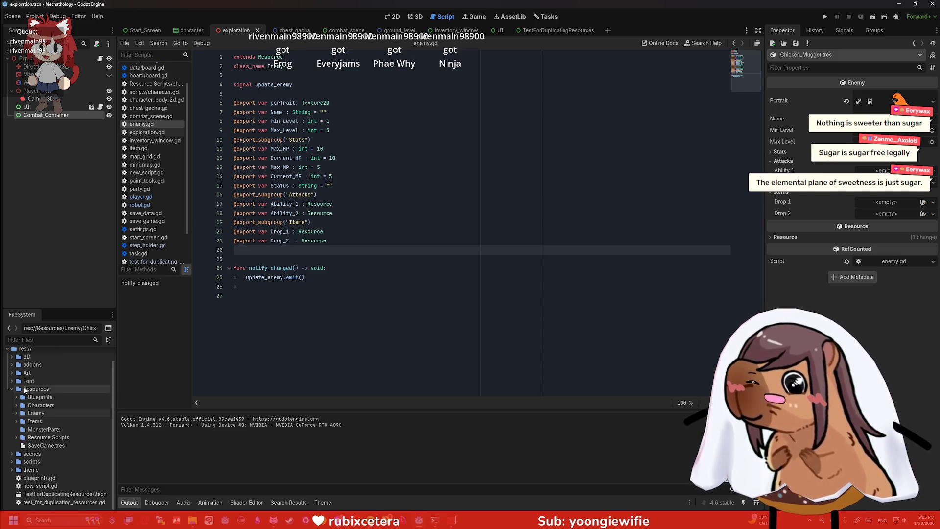
Step: Create an Attacks folder inside Resources, then bring Clip Studio Paint back up
{"action": "right_click", "coordinate": [24, 389]}
{"action": "mouse_move", "coordinate": [98, 376]}
{"action": "left_click", "coordinate": [161, 387]}
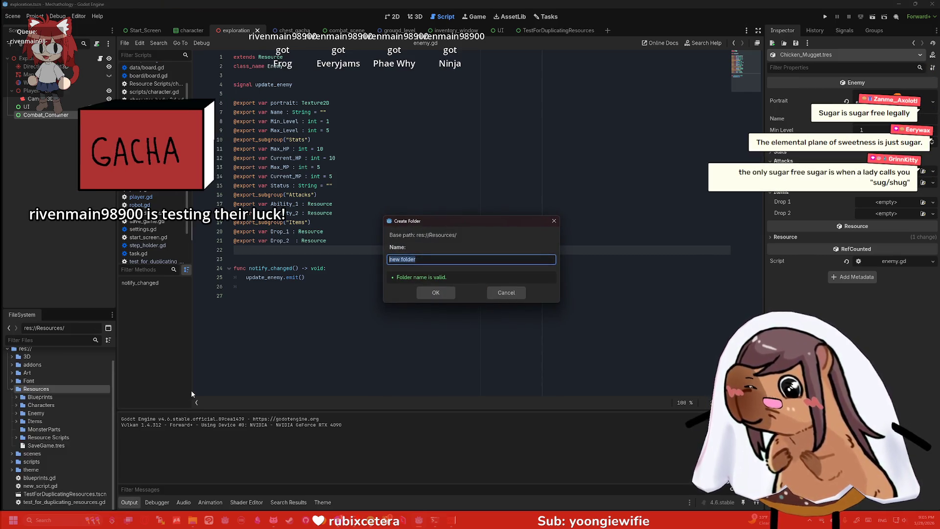
{"action": "type", "text": "Attacks"}
{"action": "key", "text": "Return"}
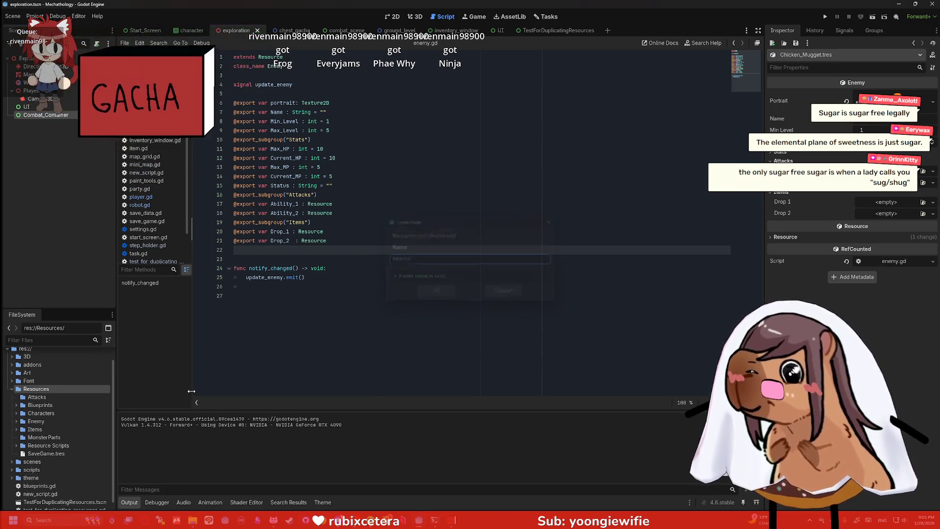
{"action": "left_click", "coordinate": [45, 438]}
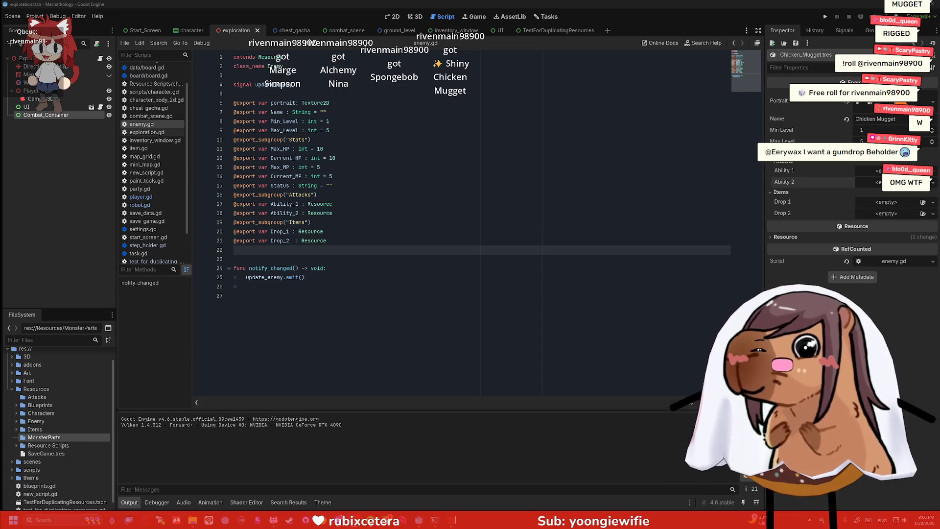
{"action": "left_click", "coordinate": [209, 519]}
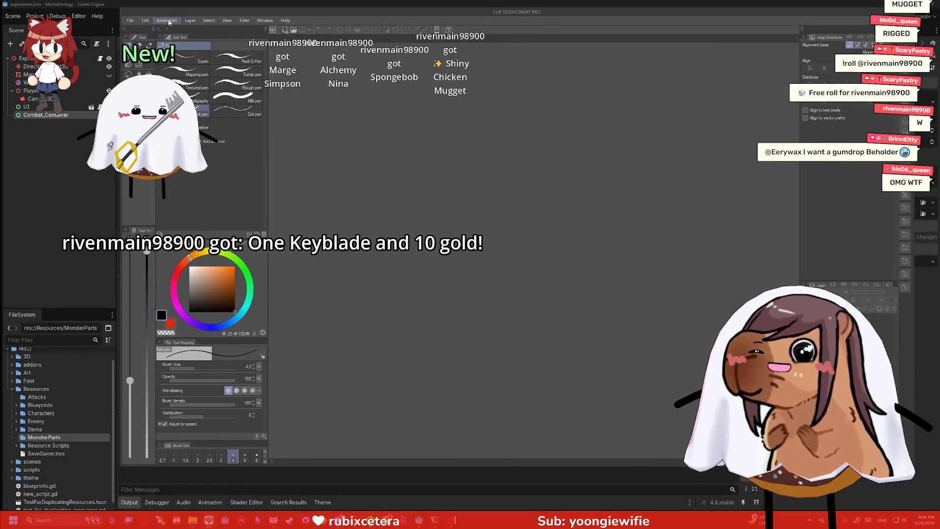
Step: Create a new blank canvas and sketch a ghost body with an angry face
{"action": "left_click", "coordinate": [130, 20]}
{"action": "left_click", "coordinate": [139, 29]}
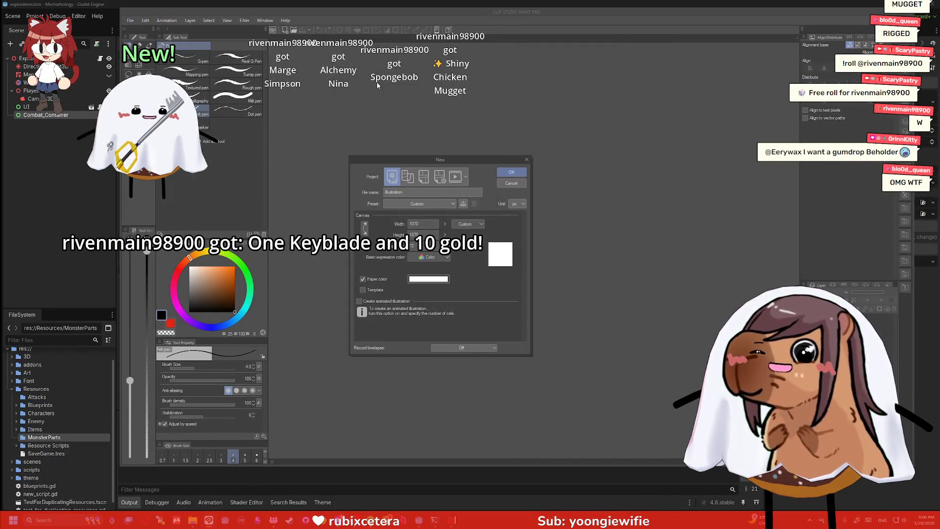
{"action": "left_click", "coordinate": [504, 171]}
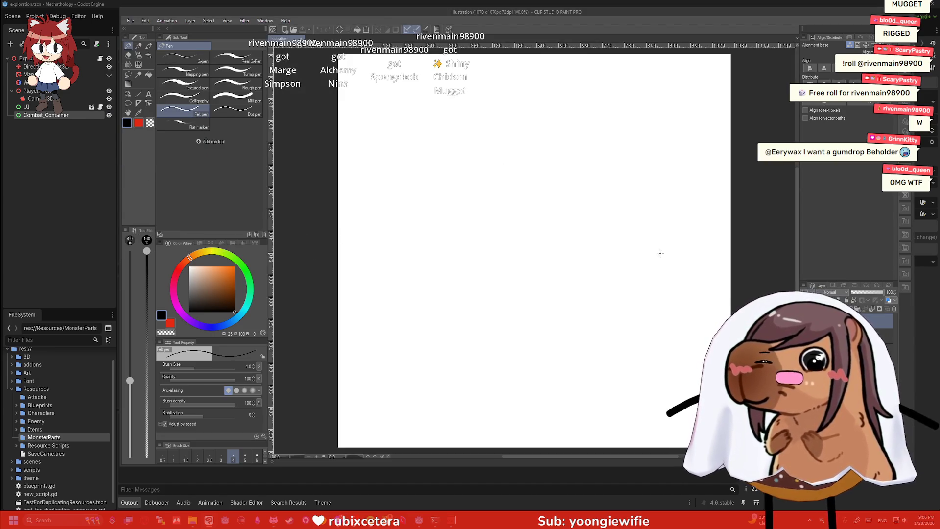
{"action": "mouse_move", "coordinate": [614, 280]}
{"action": "left_mouse_down"}
{"action": "mouse_move", "coordinate": [541, 283]}
{"action": "mouse_move", "coordinate": [525, 270]}
{"action": "mouse_move", "coordinate": [537, 163]}
{"action": "mouse_move", "coordinate": [619, 185]}
{"action": "mouse_move", "coordinate": [632, 264]}
{"action": "mouse_move", "coordinate": [612, 277]}
{"action": "left_mouse_up"}
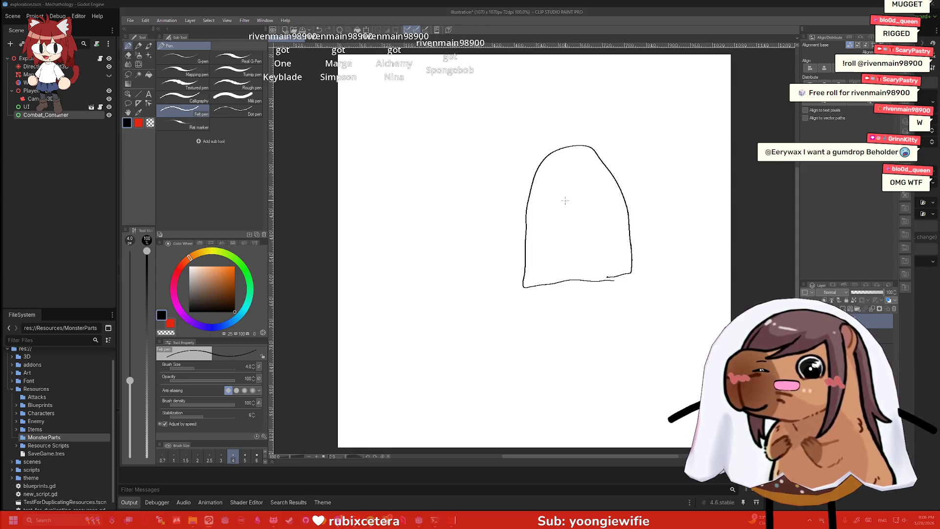
{"action": "mouse_move", "coordinate": [557, 191]}
{"action": "left_mouse_down"}
{"action": "mouse_move", "coordinate": [584, 190]}
{"action": "mouse_move", "coordinate": [566, 187]}
{"action": "mouse_move", "coordinate": [568, 216]}
{"action": "mouse_move", "coordinate": [591, 203]}
{"action": "mouse_move", "coordinate": [502, 182]}
{"action": "left_mouse_up"}
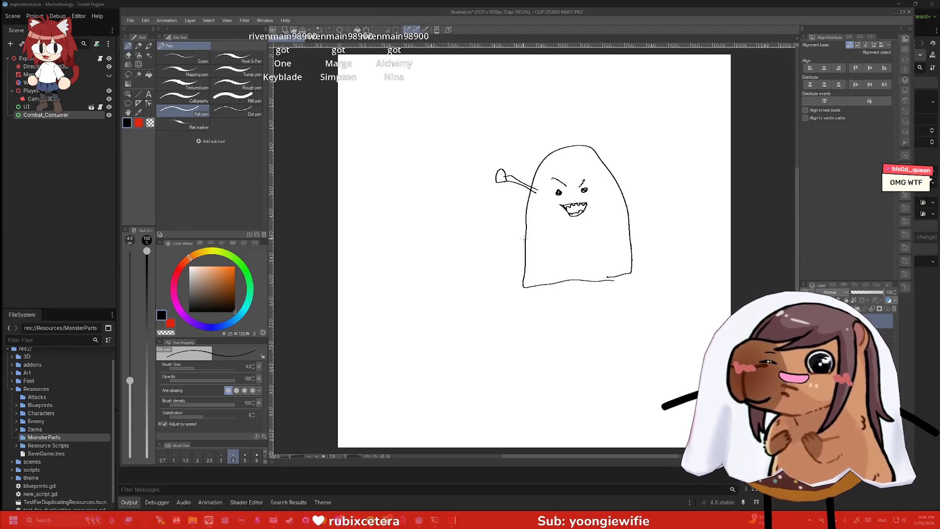
Step: Add the ghost's arms with rounded hands and dot the inside of each hand
{"action": "mouse_move", "coordinate": [531, 241]}
{"action": "left_mouse_down"}
{"action": "mouse_move", "coordinate": [494, 248]}
{"action": "mouse_move", "coordinate": [531, 250]}
{"action": "mouse_move", "coordinate": [490, 263]}
{"action": "mouse_move", "coordinate": [500, 257]}
{"action": "left_mouse_up"}
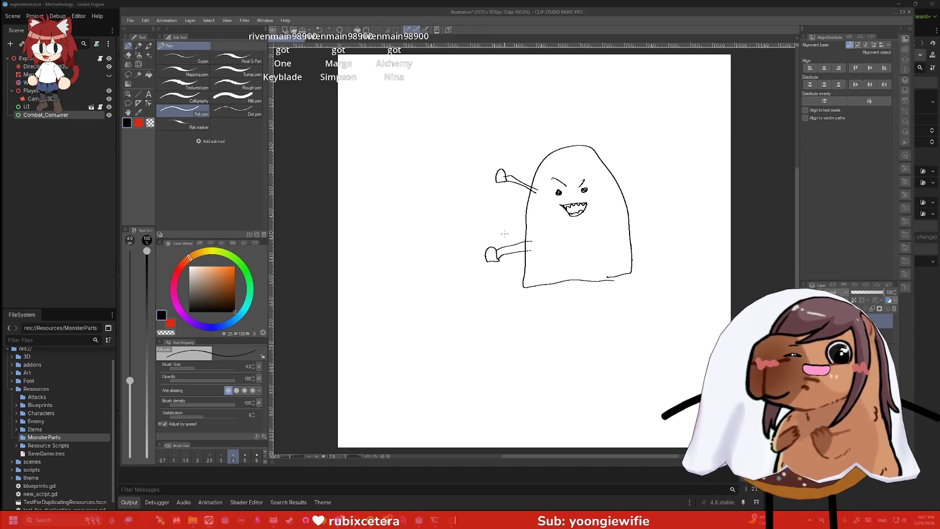
{"action": "mouse_move", "coordinate": [601, 170]}
{"action": "left_mouse_down"}
{"action": "mouse_move", "coordinate": [634, 161]}
{"action": "mouse_move", "coordinate": [636, 150]}
{"action": "mouse_move", "coordinate": [639, 161]}
{"action": "left_mouse_up"}
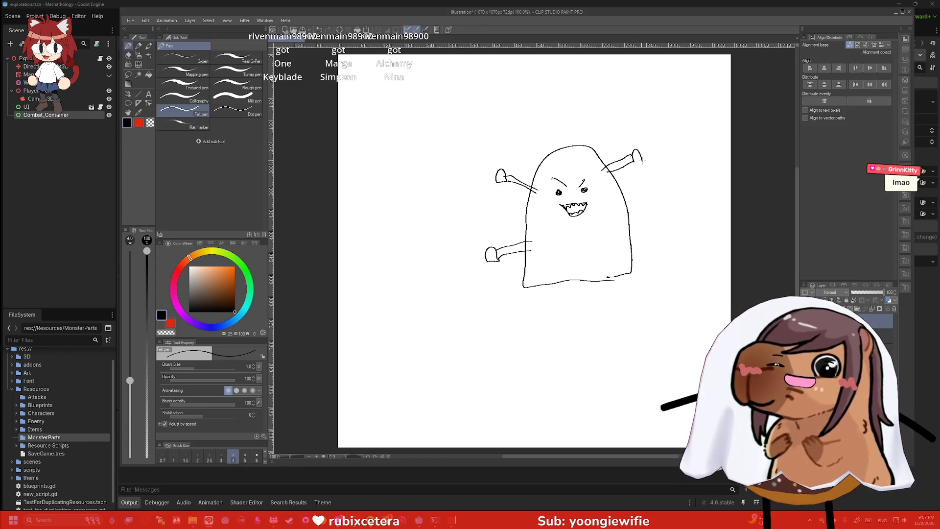
{"action": "left_click_drag", "start_coordinate": [615, 237], "coordinate": [649, 251]}
{"action": "mouse_move", "coordinate": [649, 253]}
{"action": "left_mouse_down"}
{"action": "mouse_move", "coordinate": [653, 240]}
{"action": "mouse_move", "coordinate": [663, 253]}
{"action": "mouse_move", "coordinate": [649, 253]}
{"action": "left_mouse_up"}
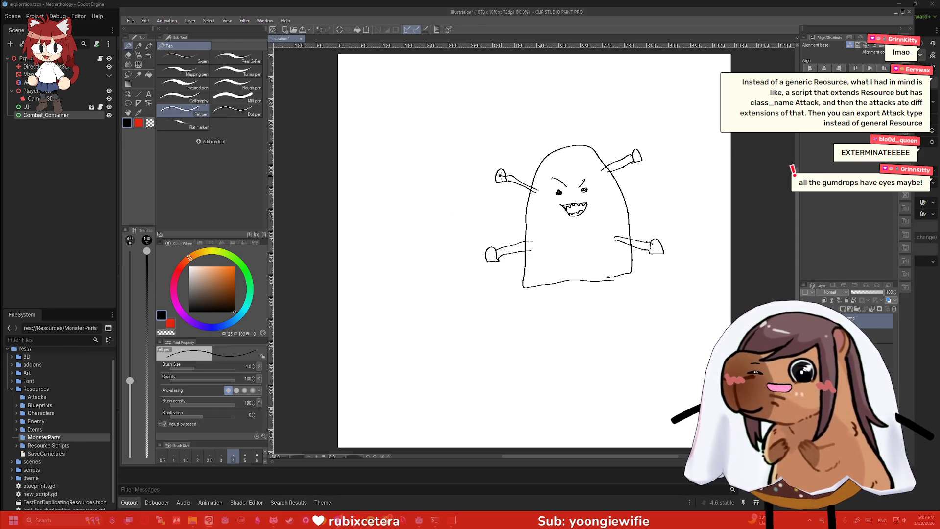
{"action": "left_click", "coordinate": [490, 254]}
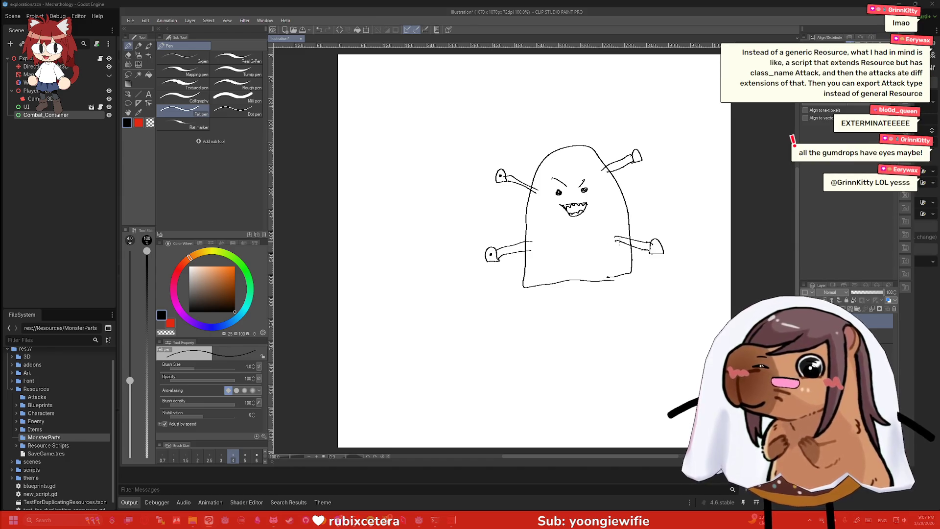
{"action": "left_click", "coordinate": [655, 249]}
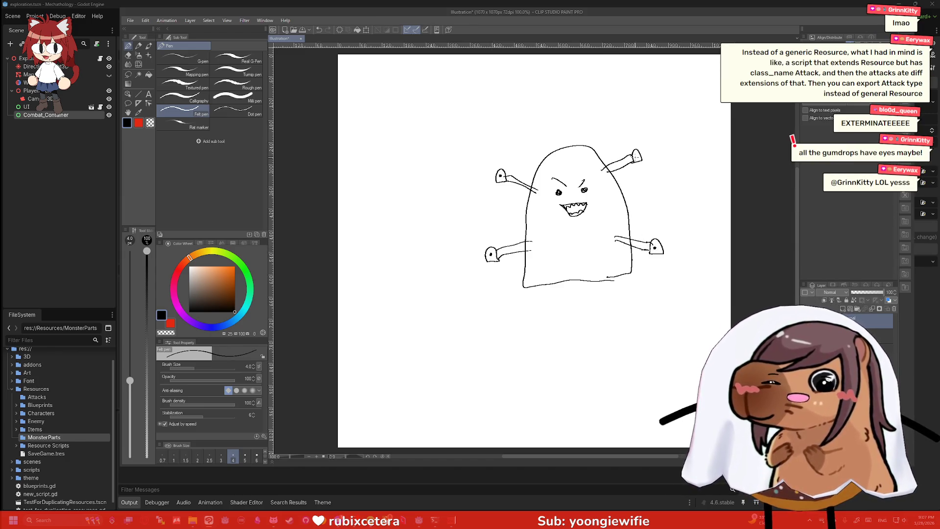
{"action": "left_click", "coordinate": [637, 157]}
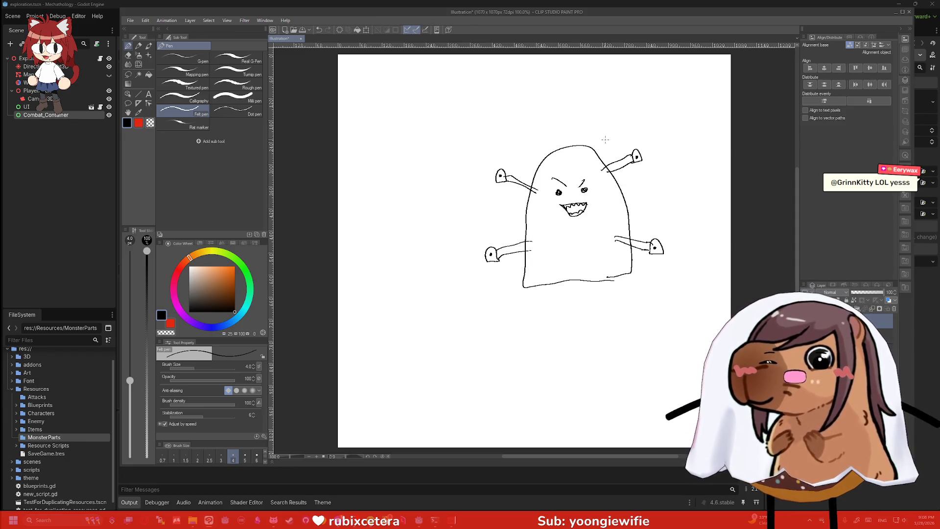
{"action": "key", "text": "ctrl+n"}
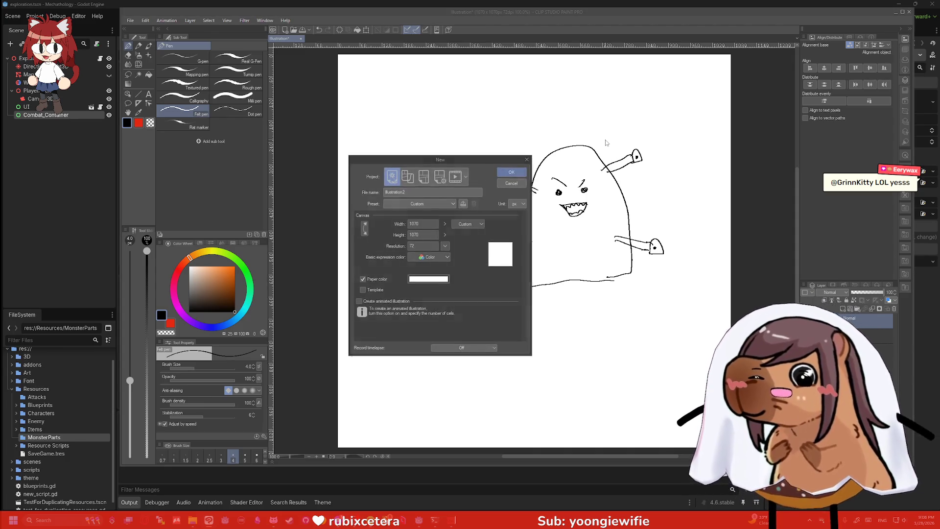
Step: Confirm the Illustration2 canvas, sketch an L-shaped outline, and minimize Clip Studio Paint
{"action": "key", "text": "Return"}
{"action": "mouse_move", "coordinate": [597, 304]}
{"action": "left_mouse_down"}
{"action": "mouse_move", "coordinate": [504, 313]}
{"action": "mouse_move", "coordinate": [578, 135]}
{"action": "mouse_move", "coordinate": [602, 272]}
{"action": "mouse_move", "coordinate": [586, 299]}
{"action": "left_mouse_up"}
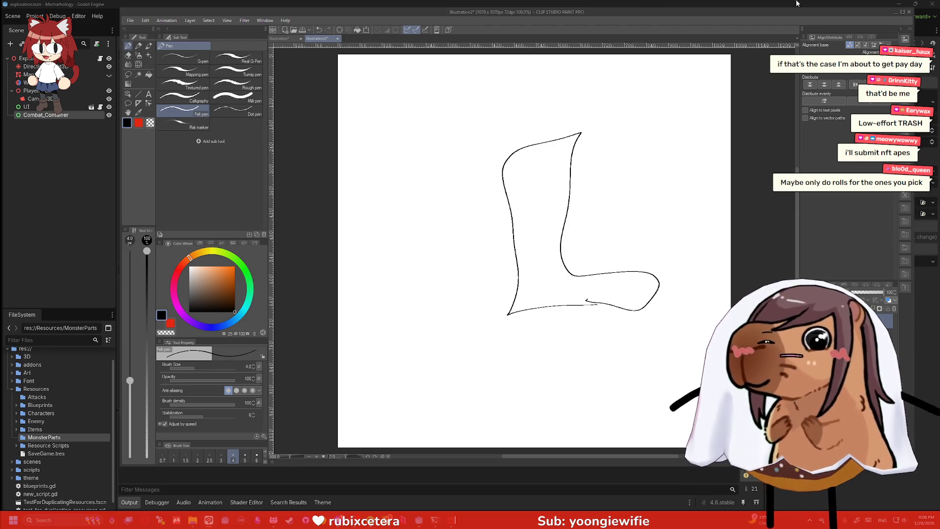
{"action": "left_click", "coordinate": [3, 342]}
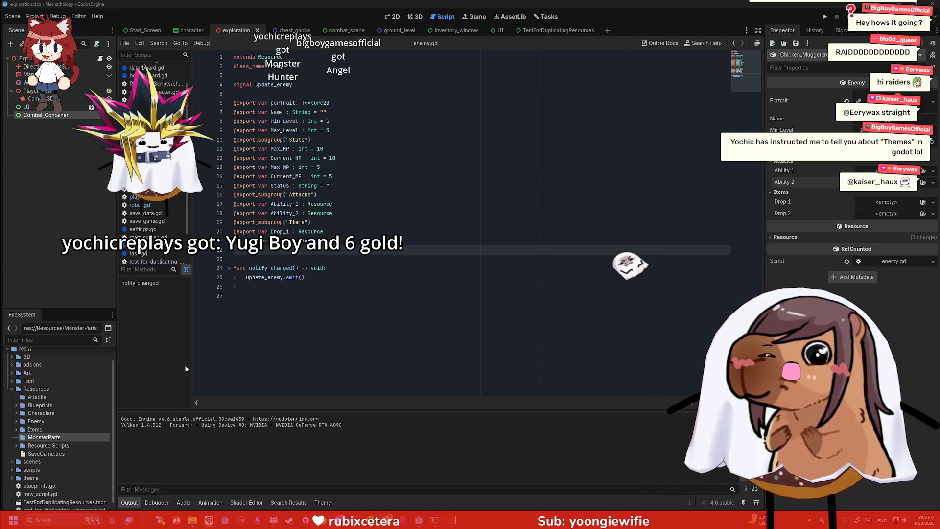
Step: Run the game, enter the tower into combat, inspect the enemy, then stop the game
{"action": "left_click", "coordinate": [390, 18]}
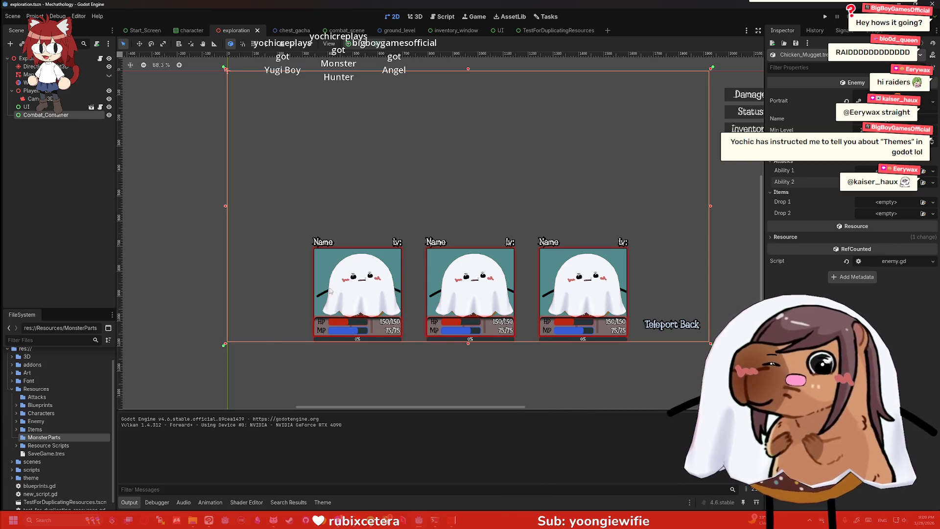
{"action": "left_click", "coordinate": [827, 19]}
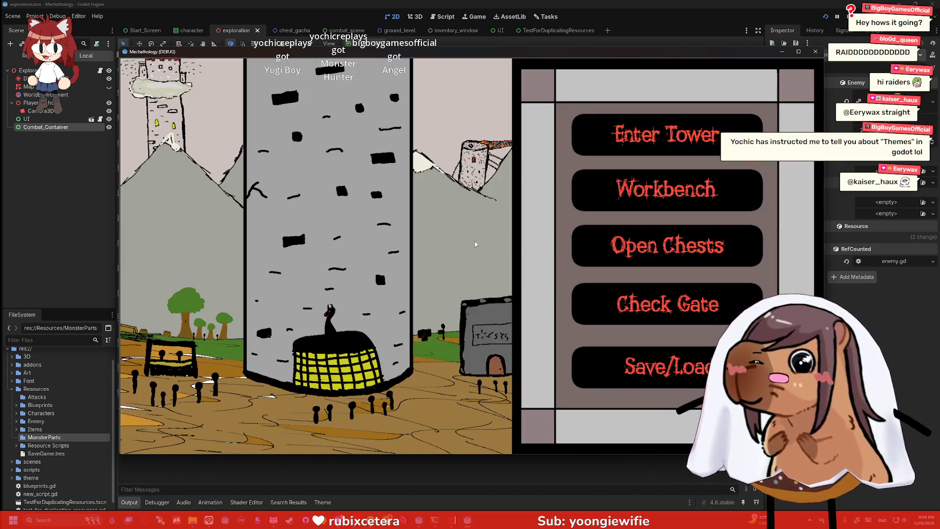
{"action": "left_click", "coordinate": [670, 133]}
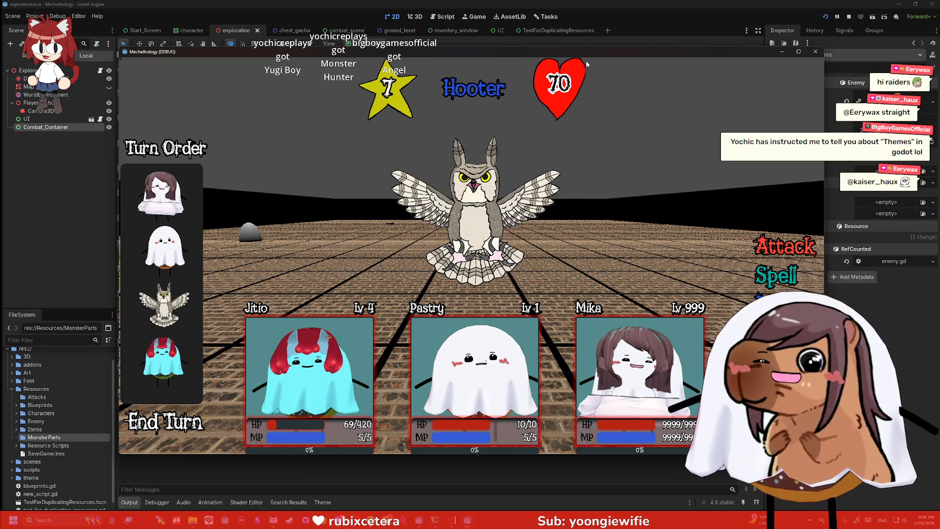
{"action": "left_click_drag", "start_coordinate": [587, 53], "coordinate": [521, 52]}
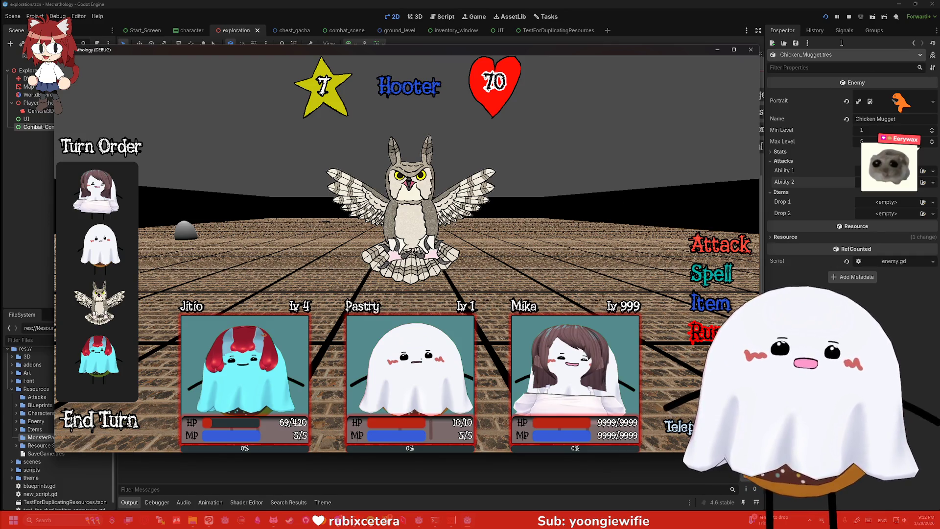
{"action": "left_click", "coordinate": [848, 16]}
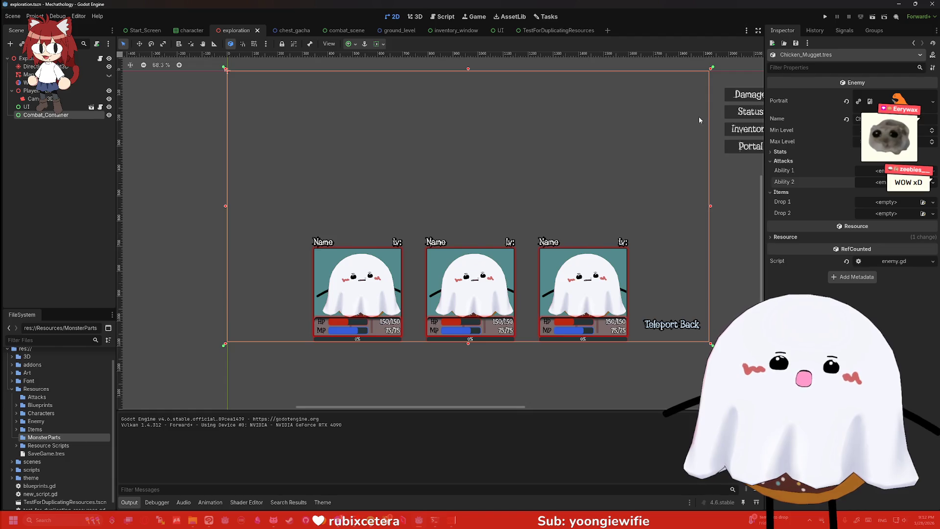
Step: Zoom out and pan the combat layout, then switch to the TestForDuplicatingResources scene
{"action": "scroll", "coordinate": [685, 120], "scroll_direction": "down", "scroll_amount": 1}
{"action": "left_click_drag", "start_coordinate": [667, 120], "coordinate": [611, 131]}
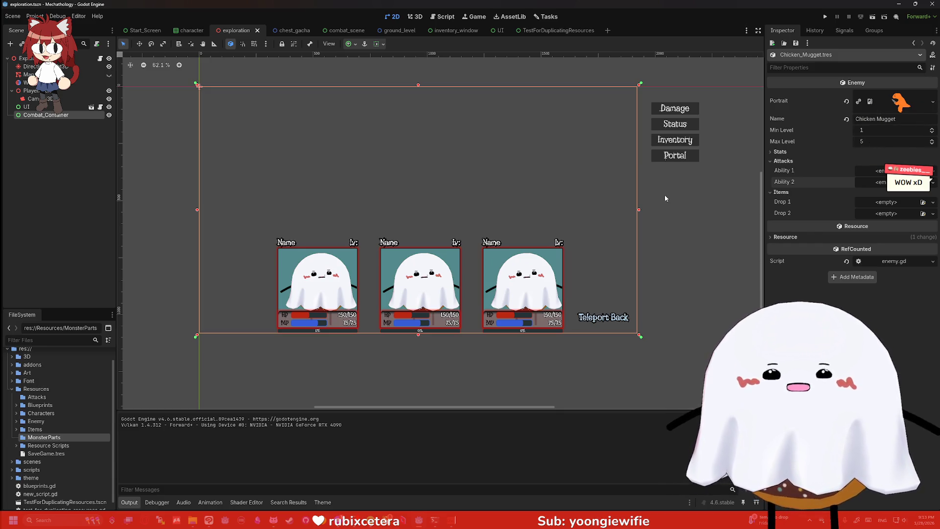
{"action": "left_click", "coordinate": [574, 31]}
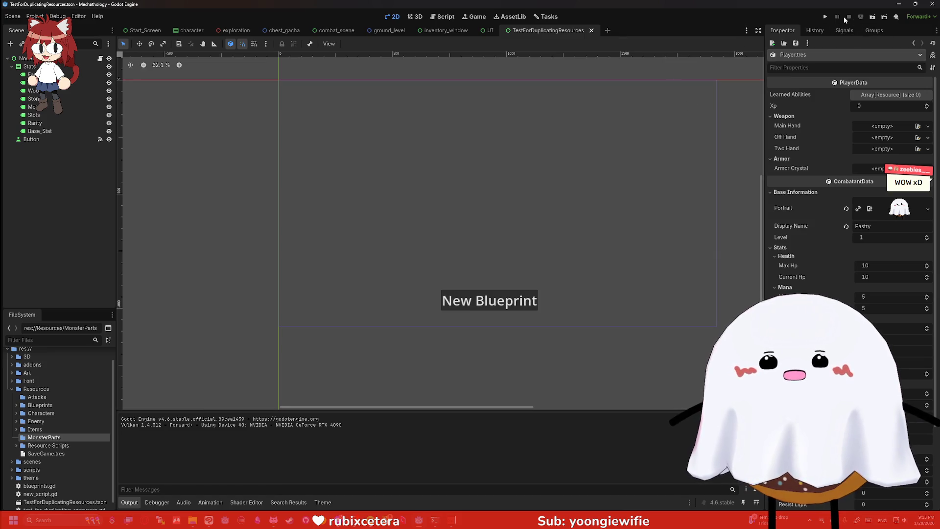
Step: Run the test scene, roll a rare breathe gauge blueprint (stats 2, 1, 0, 1, 0, 3), then close it
{"action": "left_click", "coordinate": [872, 16]}
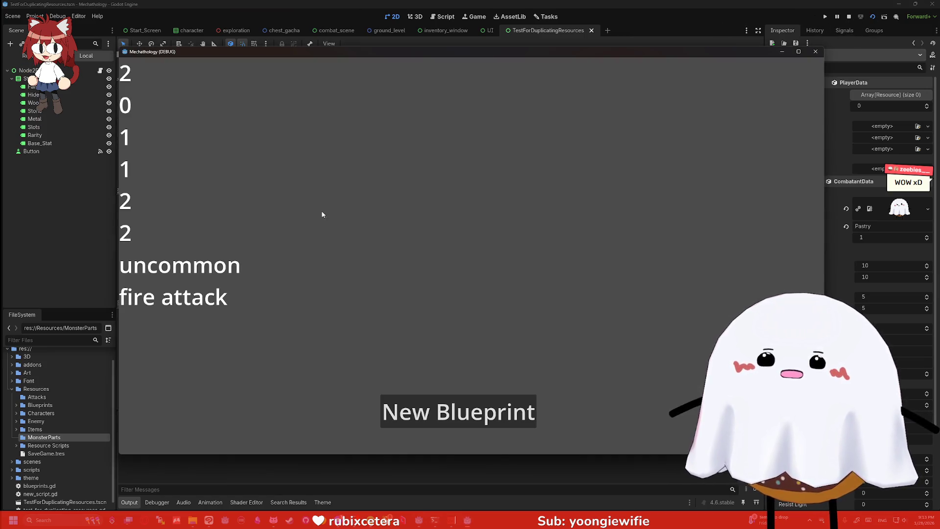
{"action": "left_click", "coordinate": [461, 413]}
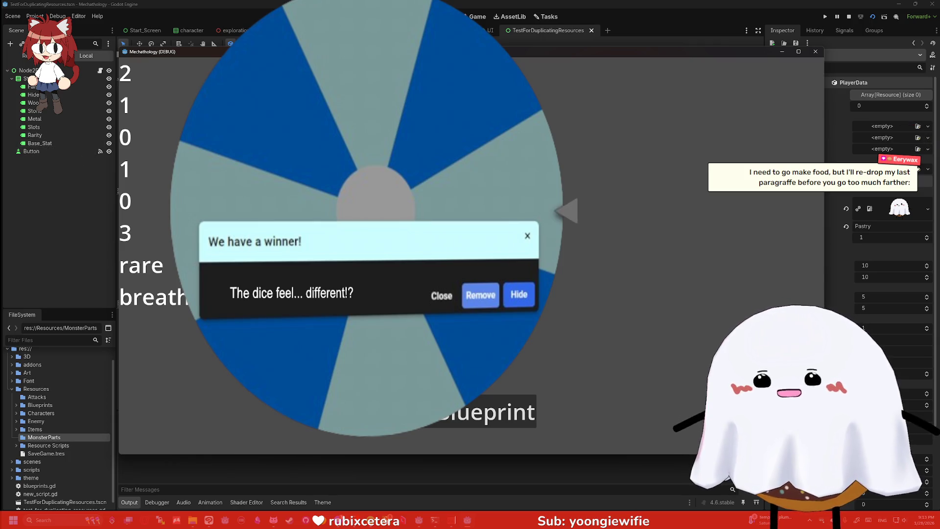
{"action": "left_click", "coordinate": [138, 218]}
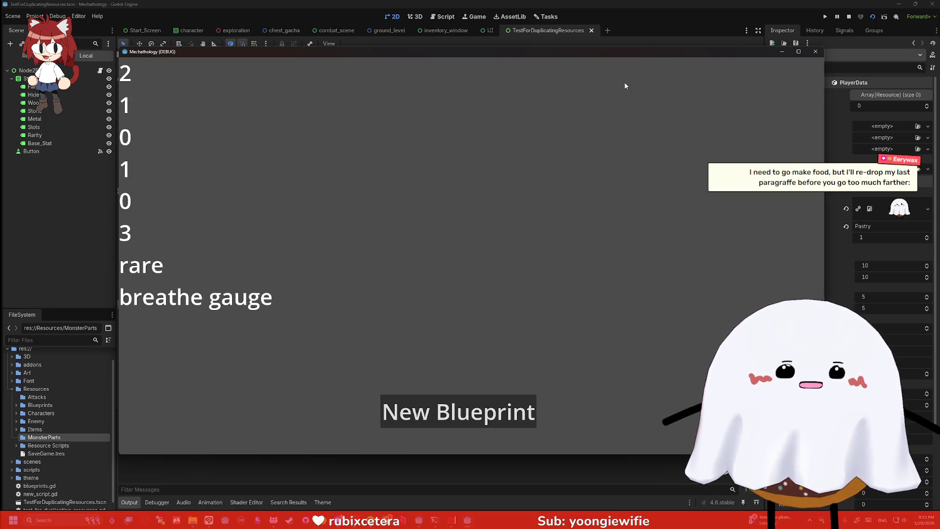
{"action": "left_click", "coordinate": [815, 52]}
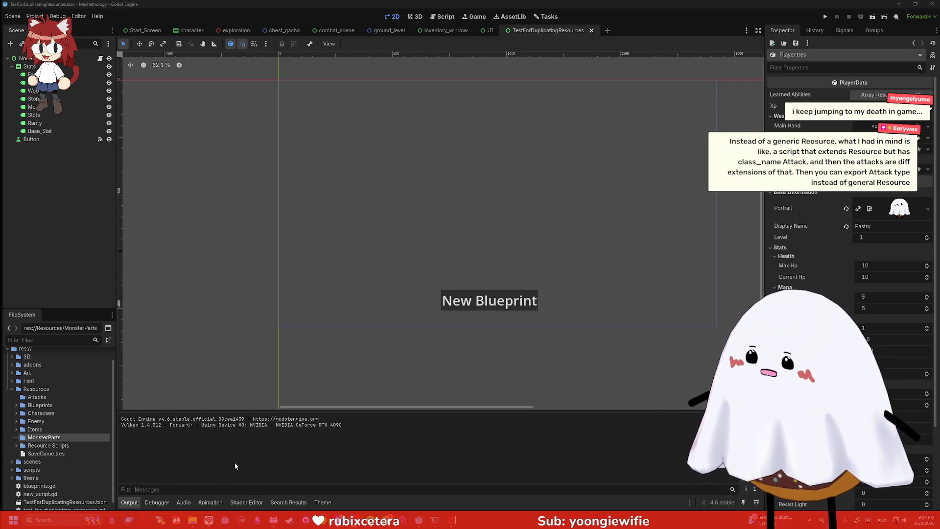
Step: Expand Resources > Characters to list Player.tres, Robot1.tres and Robot2.tres
{"action": "left_click", "coordinate": [16, 413]}
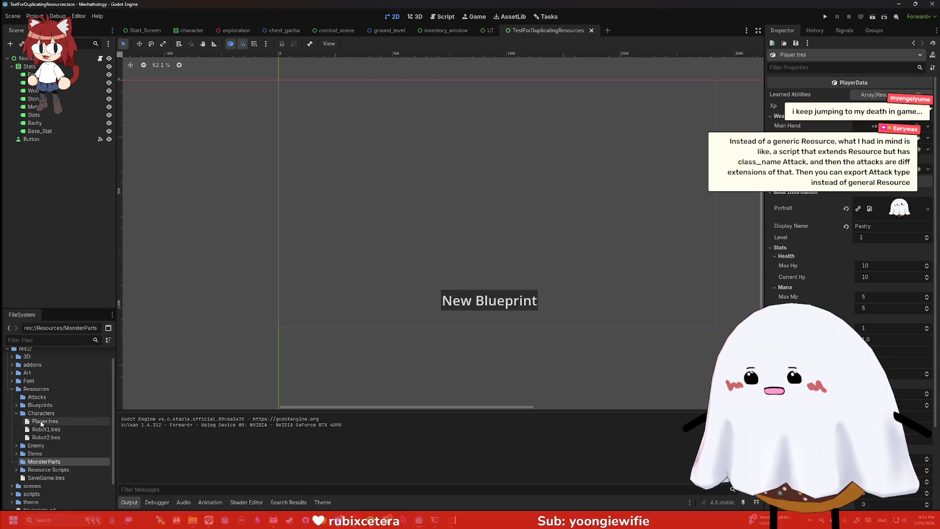
Step: Inspect Player.tres, check player.gd's extends CombatantData line, and filter files by 'combat'
{"action": "left_click", "coordinate": [41, 422]}
{"action": "scroll", "coordinate": [853, 228], "scroll_direction": "down", "scroll_amount": 3}
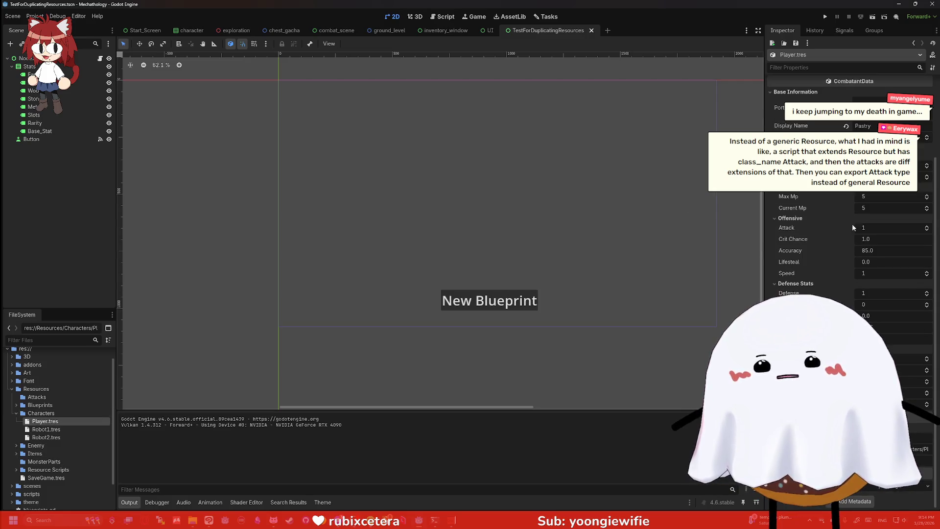
{"action": "key", "text": "ctrl+3"}
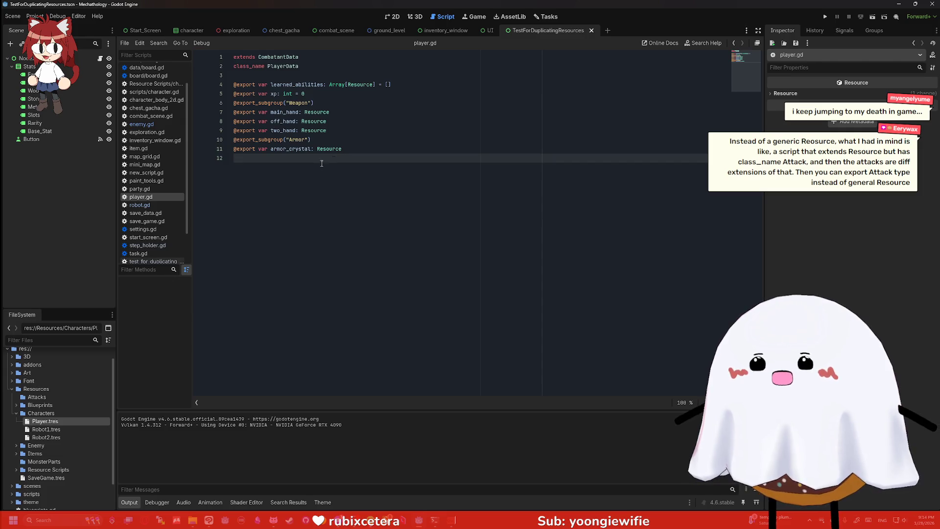
{"action": "mouse_move", "coordinate": [321, 163]}
{"action": "left_mouse_down"}
{"action": "mouse_move", "coordinate": [230, 85]}
{"action": "mouse_move", "coordinate": [197, 72]}
{"action": "left_mouse_up"}
{"action": "left_click", "coordinate": [319, 73]}
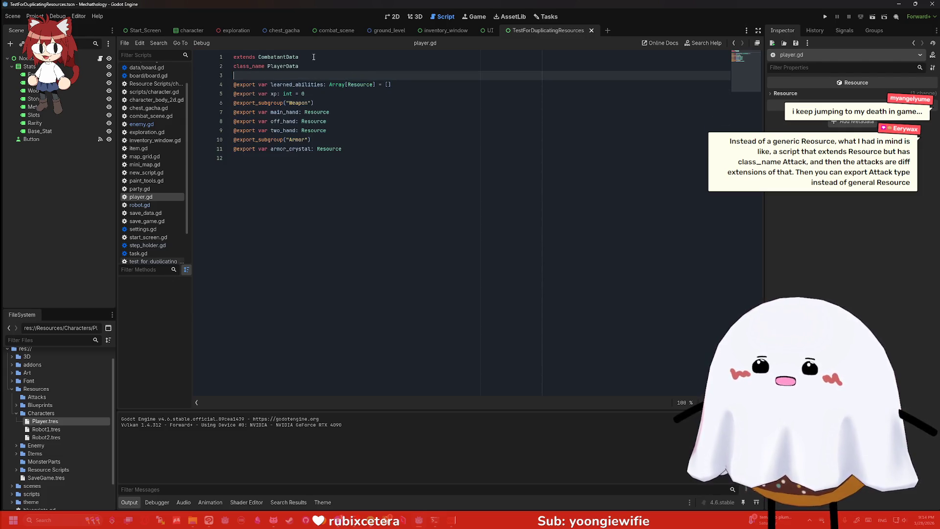
{"action": "left_click_drag", "start_coordinate": [298, 57], "coordinate": [232, 57]}
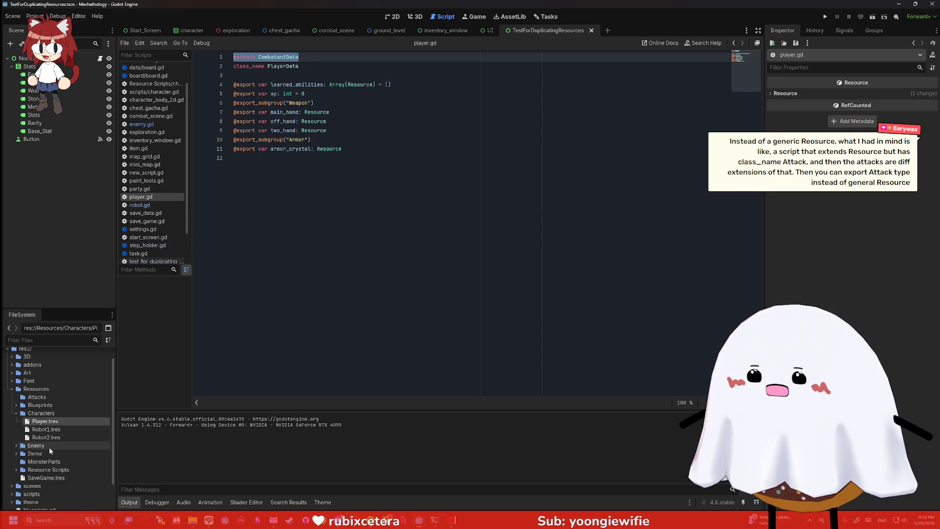
{"action": "type", "text": "combat"}
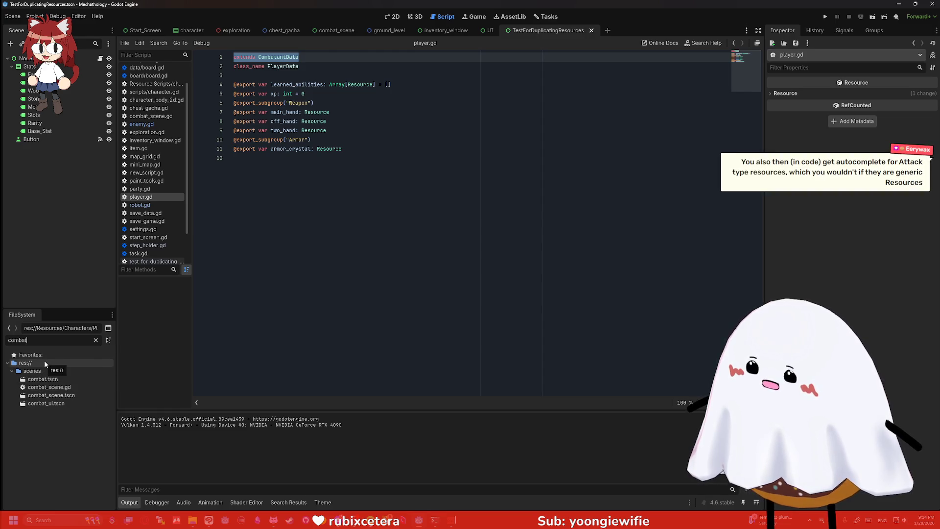
Step: Clear the 'combat' filter and open character.gd from the Resource Scripts folder
{"action": "left_click", "coordinate": [16, 341]}
{"action": "key", "text": "ctrl+a"}
{"action": "key", "text": "BackSpace"}
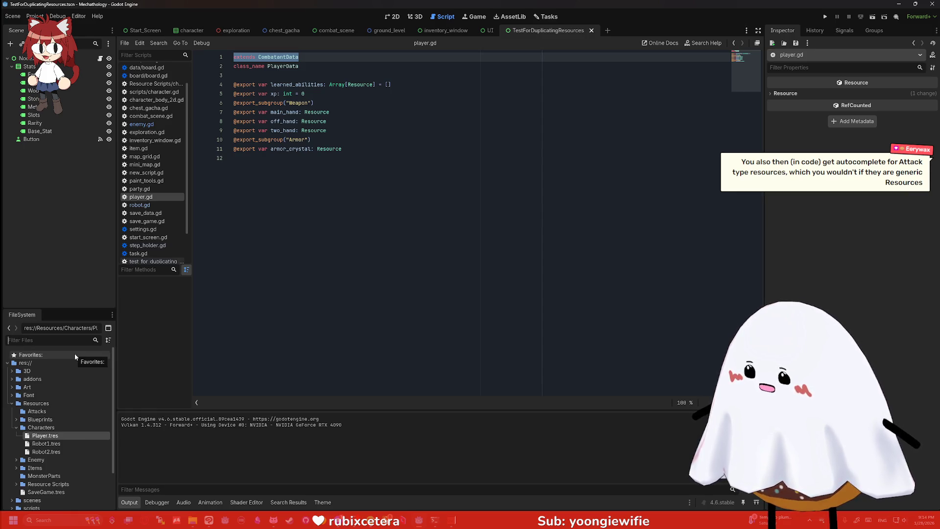
{"action": "scroll", "coordinate": [44, 455], "scroll_direction": "down", "scroll_amount": 2}
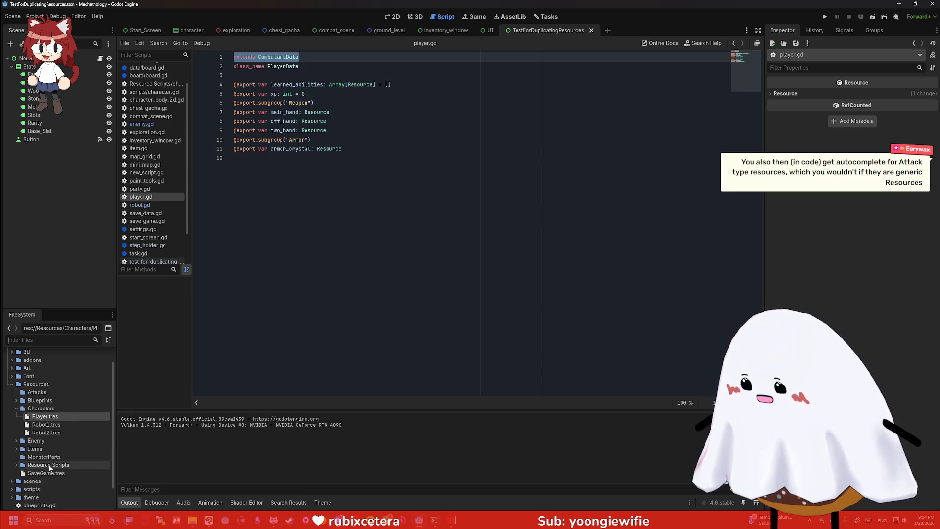
{"action": "left_click", "coordinate": [17, 465]}
{"action": "scroll", "coordinate": [34, 467], "scroll_direction": "down", "scroll_amount": 2}
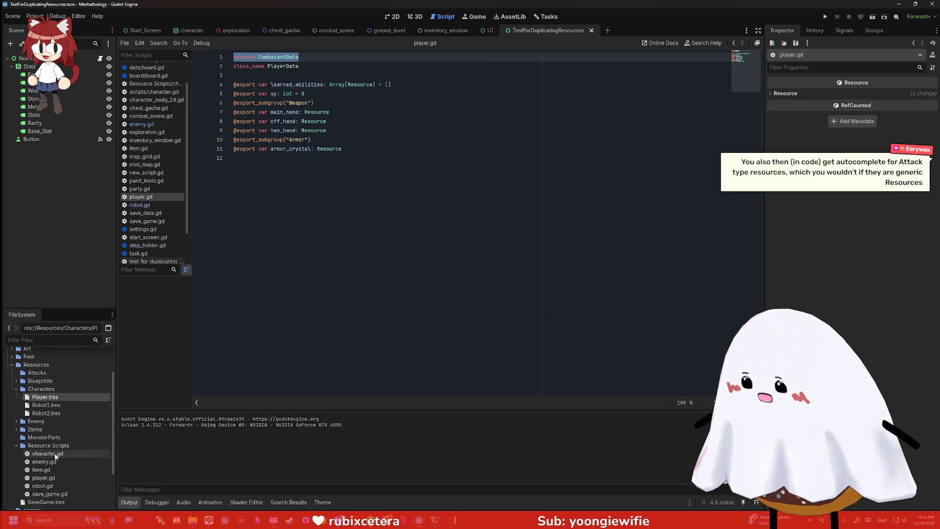
{"action": "double_click", "coordinate": [55, 454]}
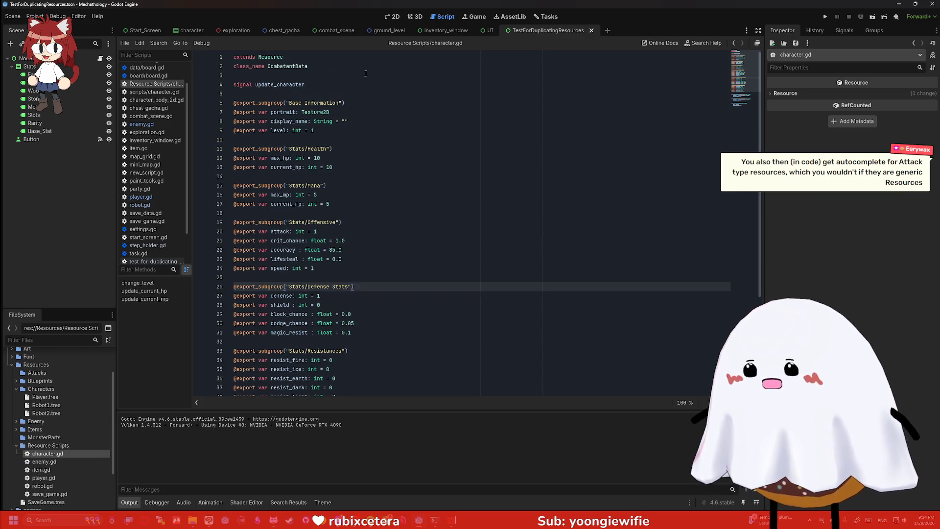
{"action": "scroll", "coordinate": [401, 108], "scroll_direction": "down", "scroll_amount": 5}
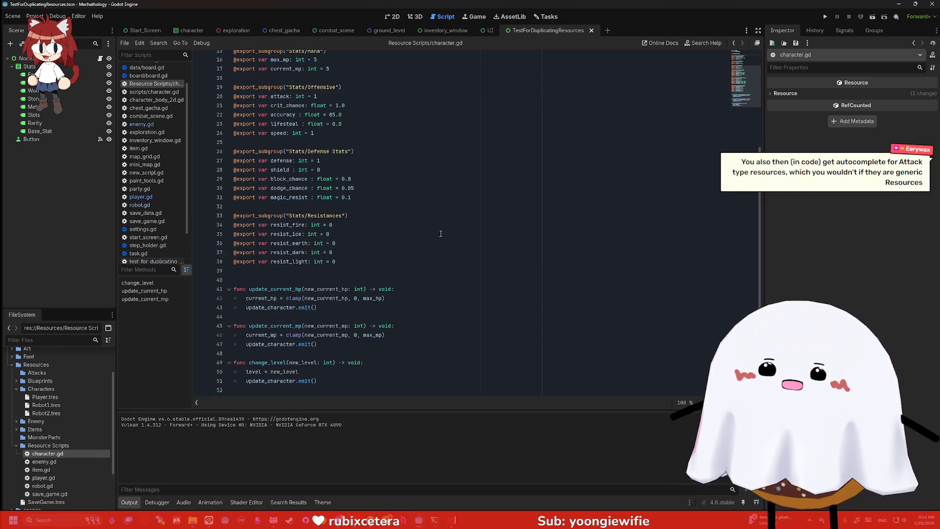
{"action": "scroll", "coordinate": [440, 234], "scroll_direction": "up", "scroll_amount": 5}
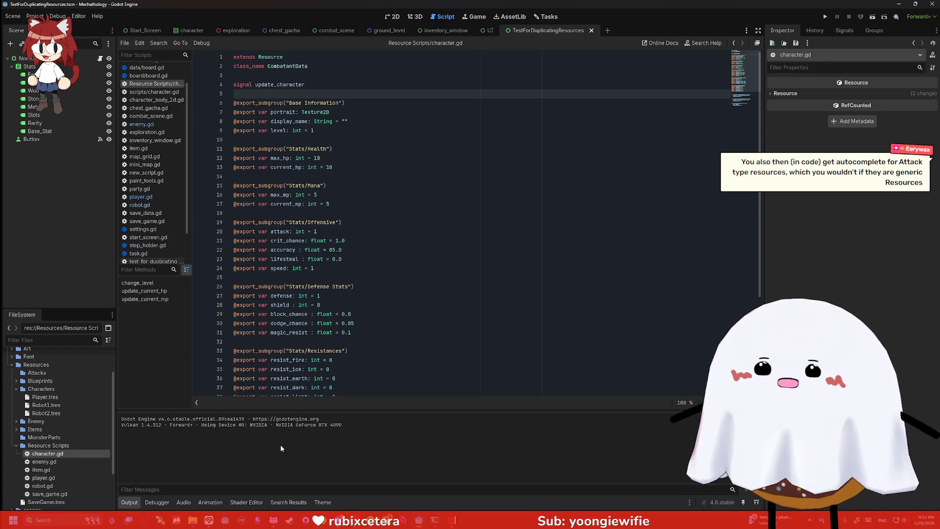
{"action": "left_click", "coordinate": [209, 520]}
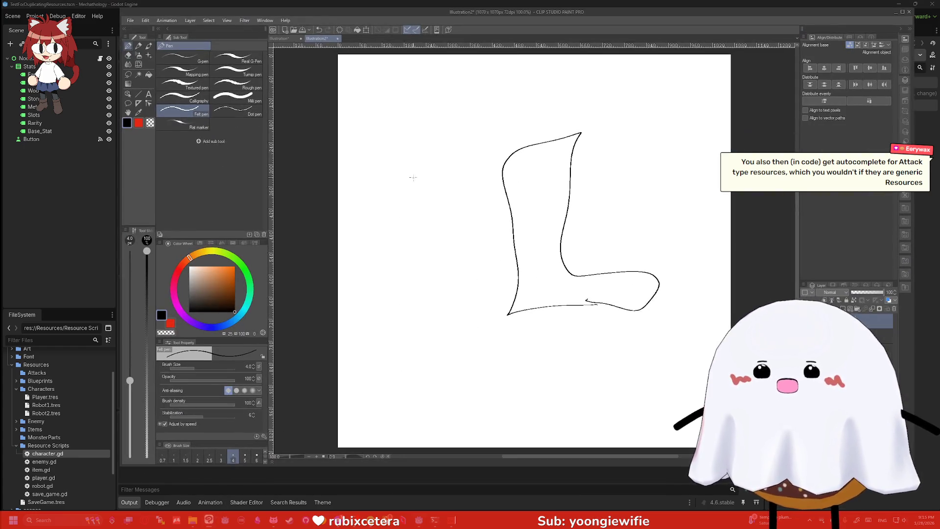
Step: Create a new canvas and write Item with arrows branching down to hide and Claw
{"action": "left_click", "coordinate": [130, 20]}
{"action": "left_click", "coordinate": [140, 30]}
{"action": "left_click", "coordinate": [508, 175]}
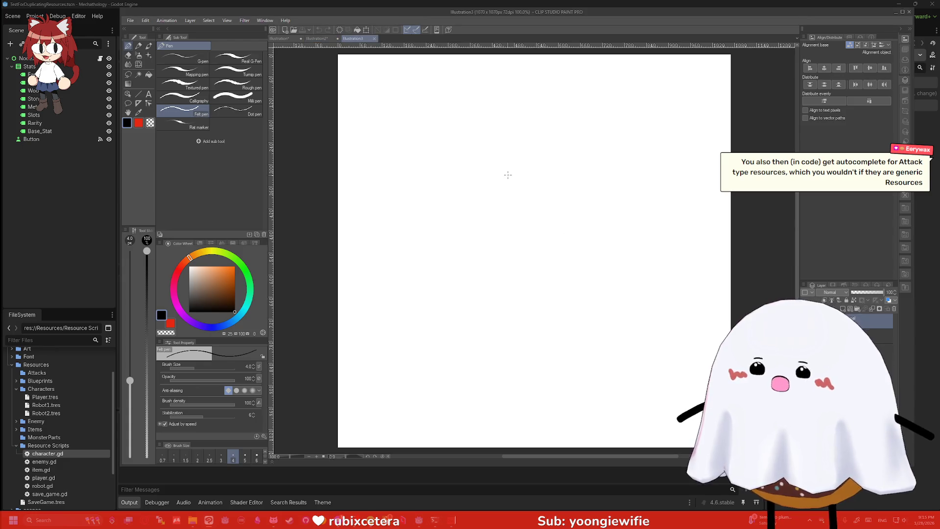
{"action": "left_click_drag", "start_coordinate": [395, 132], "coordinate": [466, 139]}
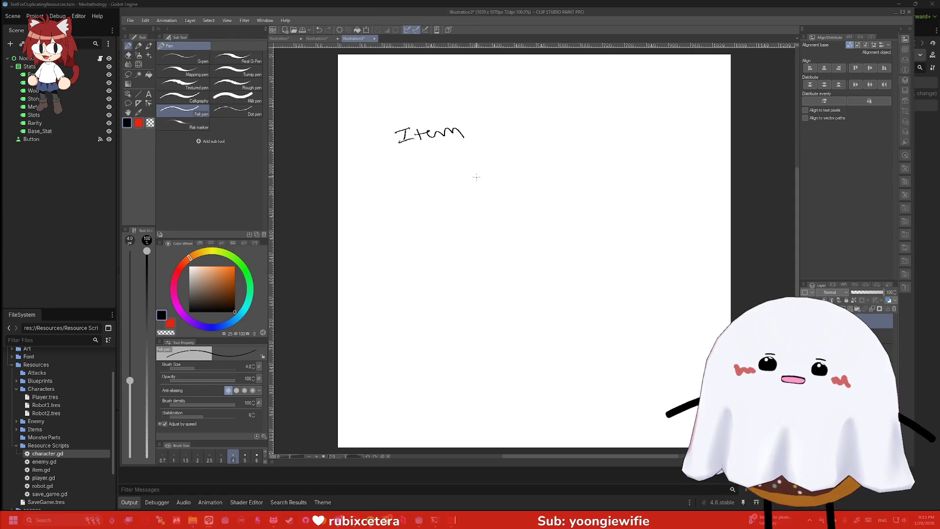
{"action": "mouse_move", "coordinate": [401, 201]}
{"action": "left_mouse_down"}
{"action": "mouse_move", "coordinate": [412, 200]}
{"action": "mouse_move", "coordinate": [401, 201]}
{"action": "left_mouse_up"}
{"action": "left_click_drag", "start_coordinate": [419, 193], "coordinate": [436, 182]}
{"action": "left_click_drag", "start_coordinate": [442, 187], "coordinate": [451, 195]}
{"action": "left_click_drag", "start_coordinate": [419, 255], "coordinate": [420, 267]}
{"action": "mouse_move", "coordinate": [433, 258]}
{"action": "left_mouse_down"}
{"action": "mouse_move", "coordinate": [454, 260]}
{"action": "mouse_move", "coordinate": [453, 251]}
{"action": "left_mouse_up"}
{"action": "mouse_move", "coordinate": [384, 154]}
{"action": "left_mouse_down"}
{"action": "mouse_move", "coordinate": [381, 202]}
{"action": "mouse_move", "coordinate": [358, 255]}
{"action": "mouse_move", "coordinate": [395, 267]}
{"action": "mouse_move", "coordinate": [382, 272]}
{"action": "left_mouse_up"}
Step: Note 'Color:' and 'Rarity:' beside Item and underline Item
{"action": "left_click_drag", "start_coordinate": [478, 127], "coordinate": [503, 127]}
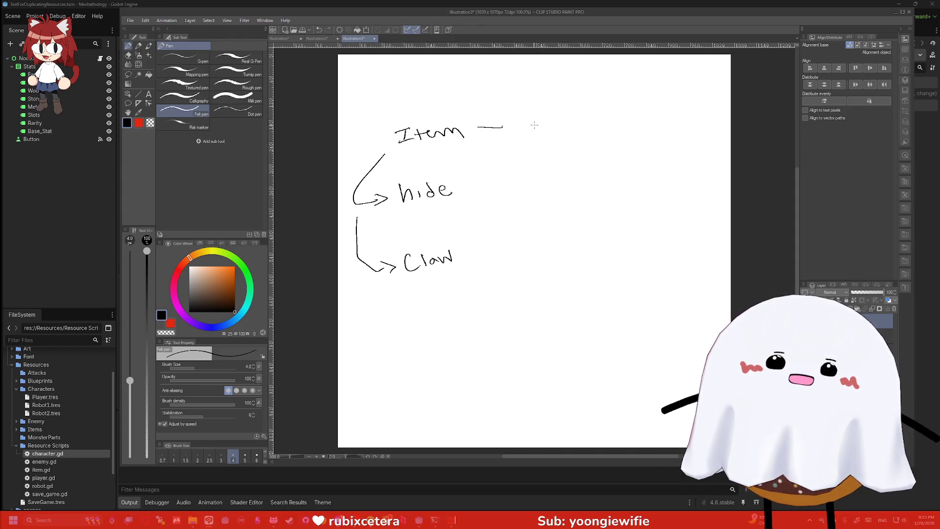
{"action": "left_click_drag", "start_coordinate": [532, 121], "coordinate": [533, 133]}
{"action": "left_click_drag", "start_coordinate": [542, 127], "coordinate": [541, 129]}
{"action": "left_click_drag", "start_coordinate": [547, 131], "coordinate": [551, 120]}
{"action": "left_click", "coordinate": [579, 124]}
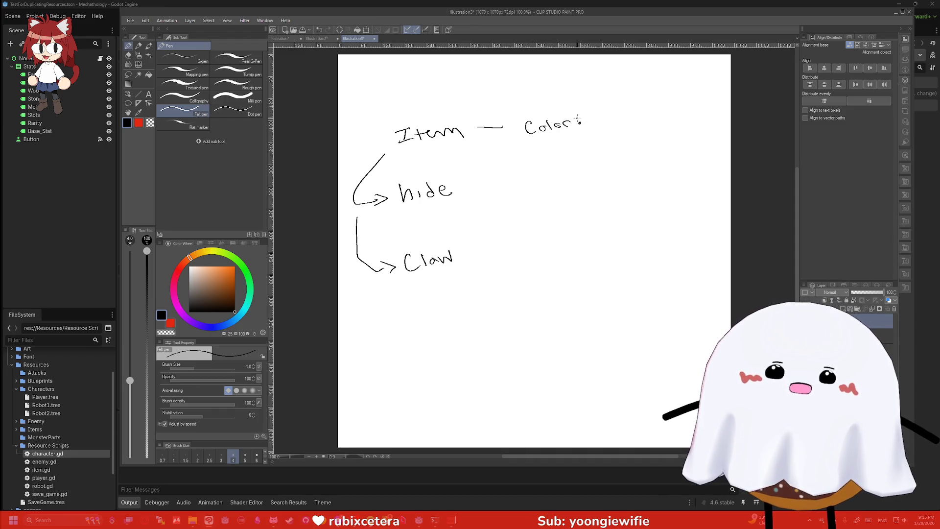
{"action": "left_click_drag", "start_coordinate": [529, 139], "coordinate": [582, 152]}
{"action": "left_click", "coordinate": [590, 142]}
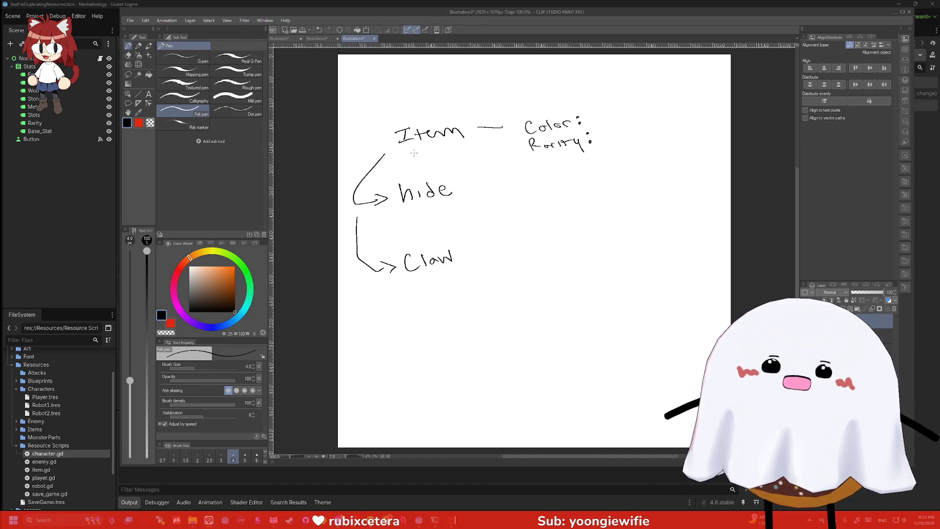
{"action": "left_click_drag", "start_coordinate": [394, 155], "coordinate": [467, 151]}
Step: Add arrows leading from hide to Crit and from Claw to Attack
{"action": "left_click_drag", "start_coordinate": [466, 197], "coordinate": [555, 210]}
{"action": "mouse_move", "coordinate": [562, 197]}
{"action": "left_mouse_down"}
{"action": "mouse_move", "coordinate": [564, 207]}
{"action": "mouse_move", "coordinate": [571, 200]}
{"action": "left_mouse_up"}
{"action": "left_click", "coordinate": [553, 194]}
{"action": "mouse_move", "coordinate": [473, 253]}
{"action": "left_mouse_down"}
{"action": "mouse_move", "coordinate": [513, 252]}
{"action": "mouse_move", "coordinate": [520, 267]}
{"action": "mouse_move", "coordinate": [561, 260]}
{"action": "left_mouse_up"}
{"action": "left_click_drag", "start_coordinate": [552, 255], "coordinate": [568, 259]}
{"action": "left_click_drag", "start_coordinate": [576, 247], "coordinate": [575, 258]}
{"action": "left_click_drag", "start_coordinate": [564, 253], "coordinate": [595, 258]}
{"action": "left_click_drag", "start_coordinate": [601, 251], "coordinate": [603, 258]}
{"action": "left_click_drag", "start_coordinate": [613, 244], "coordinate": [614, 252]}
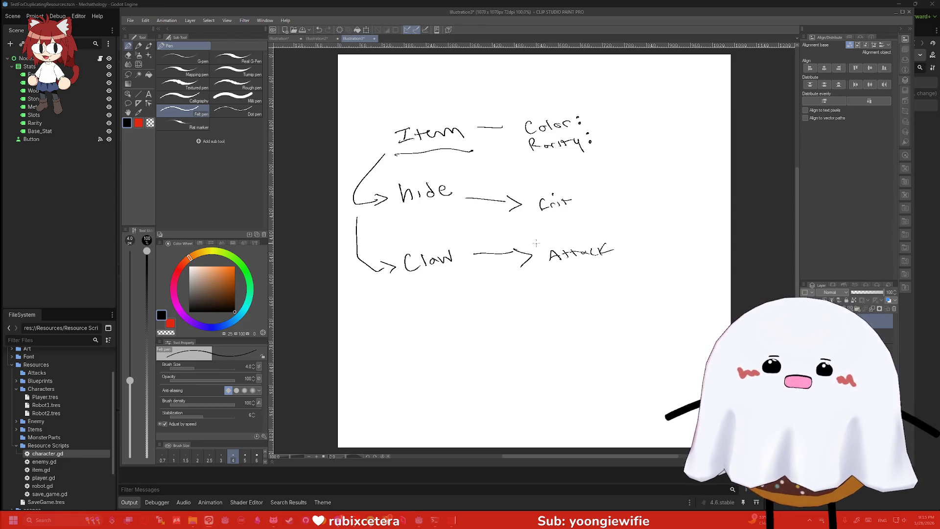
Step: Circle the names Claw, Item and hide
{"action": "mouse_move", "coordinate": [427, 230]}
{"action": "left_mouse_down"}
{"action": "mouse_move", "coordinate": [472, 259]}
{"action": "mouse_move", "coordinate": [408, 240]}
{"action": "left_mouse_up"}
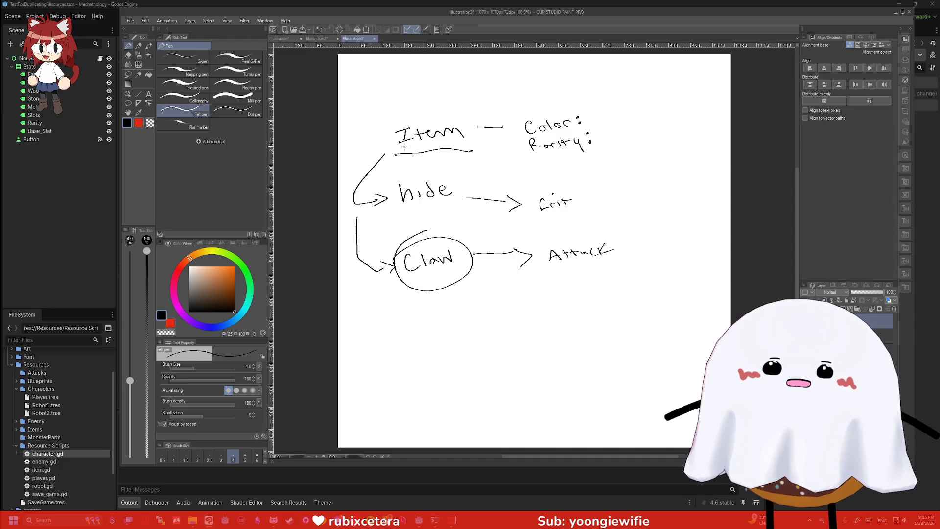
{"action": "mouse_move", "coordinate": [404, 149]}
{"action": "left_mouse_down"}
{"action": "mouse_move", "coordinate": [389, 113]}
{"action": "mouse_move", "coordinate": [472, 148]}
{"action": "left_mouse_up"}
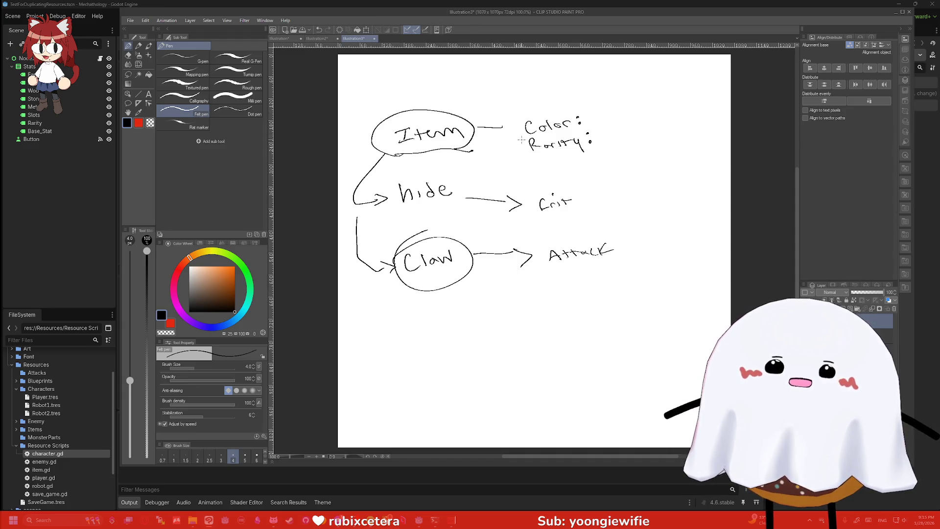
{"action": "mouse_move", "coordinate": [406, 174]}
{"action": "left_mouse_down"}
{"action": "mouse_move", "coordinate": [452, 215]}
{"action": "mouse_move", "coordinate": [389, 184]}
{"action": "left_mouse_up"}
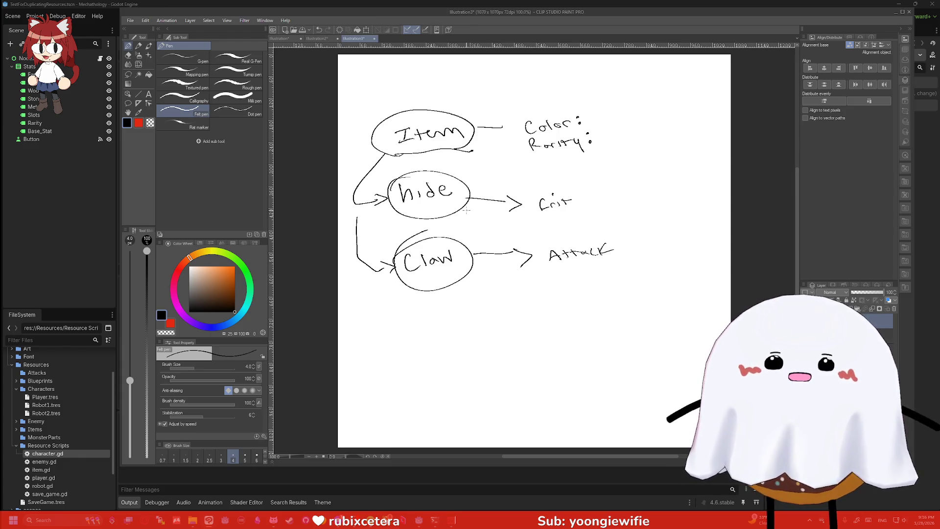
Step: Quit Clip Studio Paint, answering its save-changes prompt to return to character.gd
{"action": "left_click", "coordinate": [908, 12]}
{"action": "left_click", "coordinate": [488, 186]}
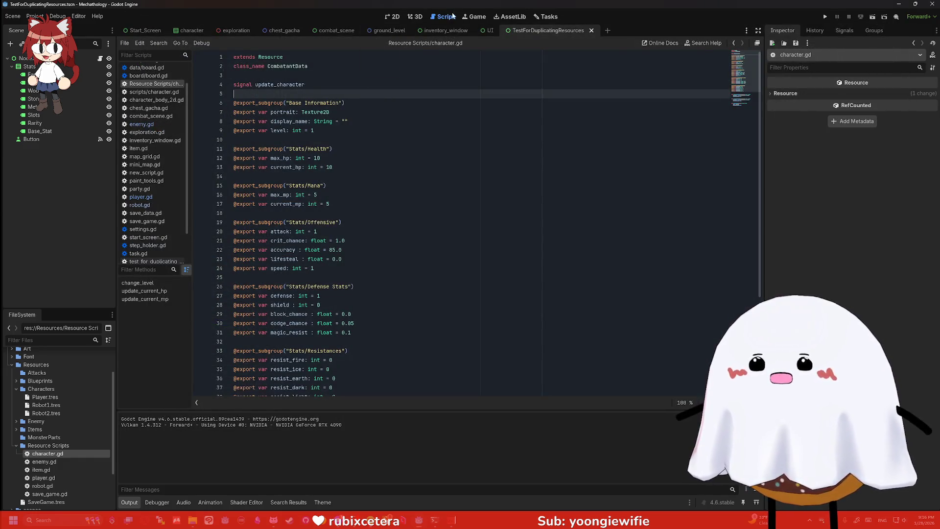
Step: Run the project, start from the title menu, and enter the tower combat
{"action": "left_click", "coordinate": [824, 17]}
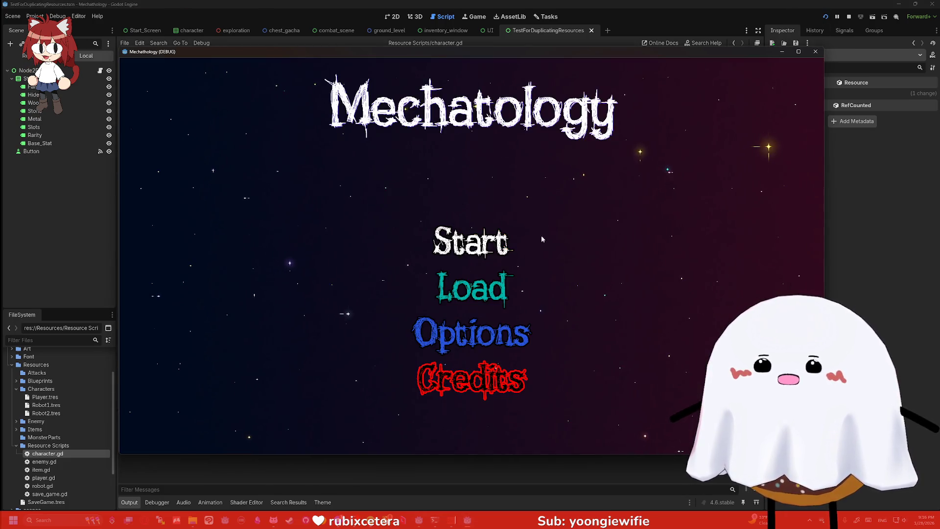
{"action": "left_click", "coordinate": [541, 237]}
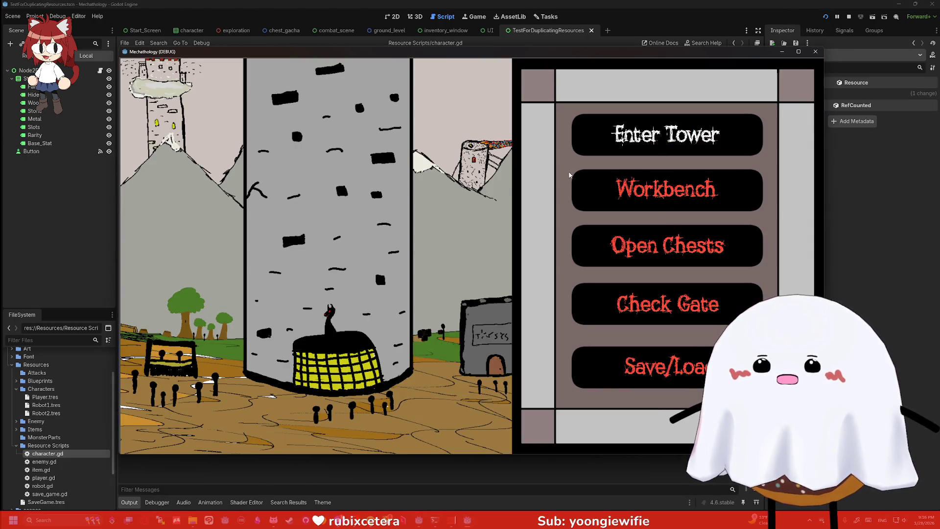
{"action": "left_click", "coordinate": [658, 138]}
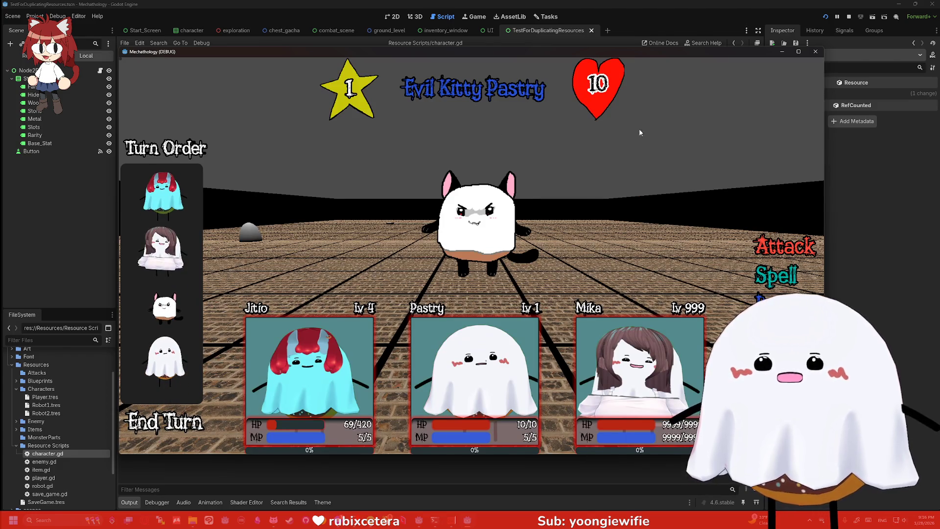
Step: Attack the Evil Kitty Pastry three times until its HP reaches 0
{"action": "left_click", "coordinate": [784, 245]}
{"action": "left_click", "coordinate": [763, 245]}
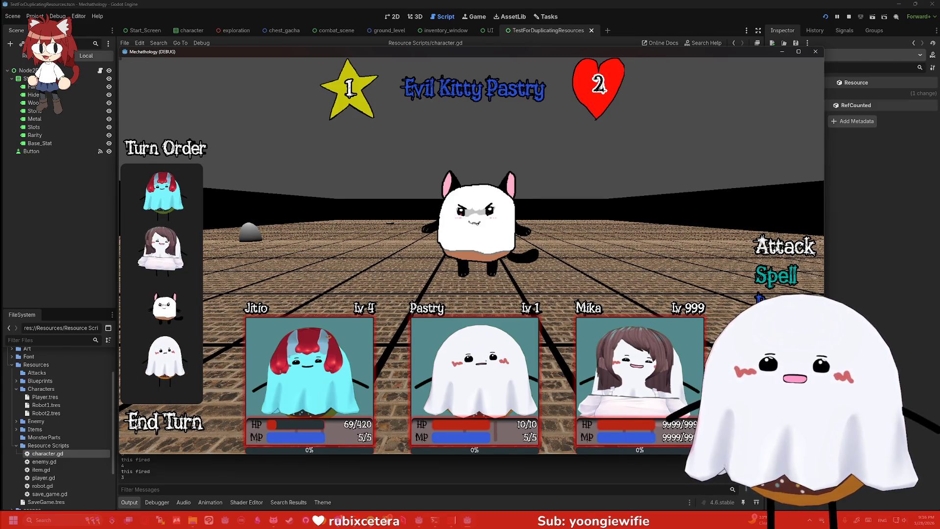
{"action": "left_click", "coordinate": [762, 244]}
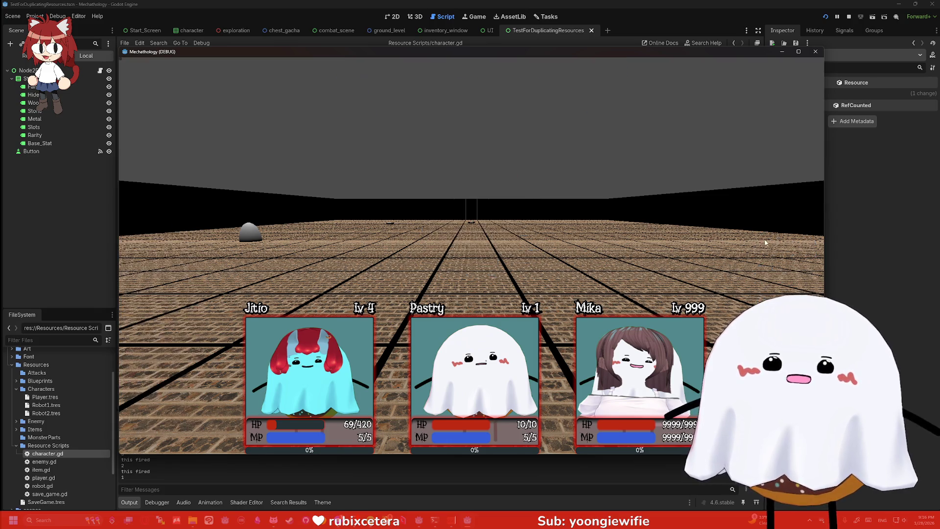
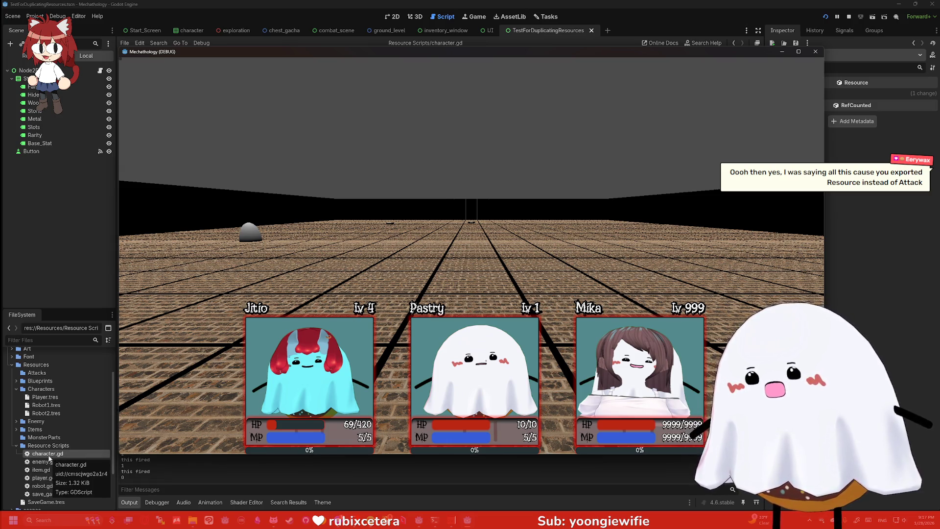
Step: Browse the Enemy resources to Alexi_The_Pogo_Possum.tres and open its enemy.gd script
{"action": "left_click", "coordinate": [41, 402]}
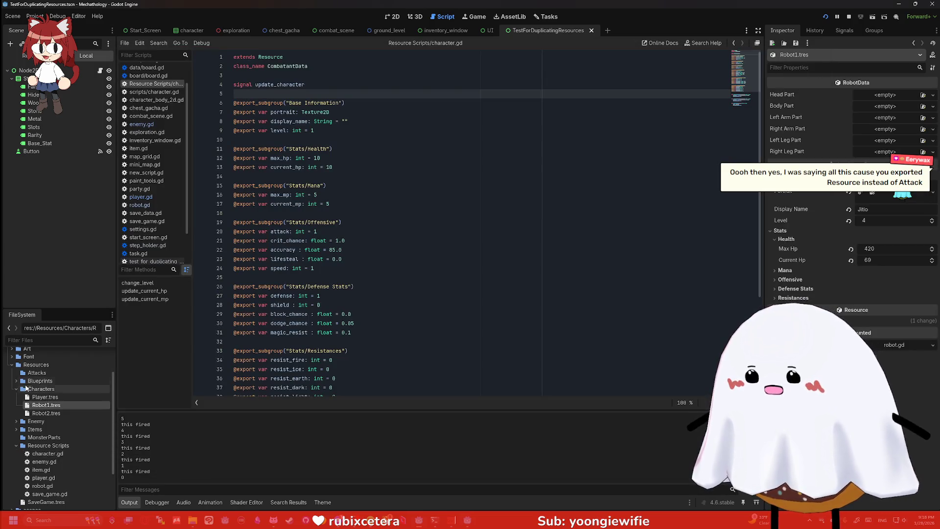
{"action": "left_click", "coordinate": [17, 390]}
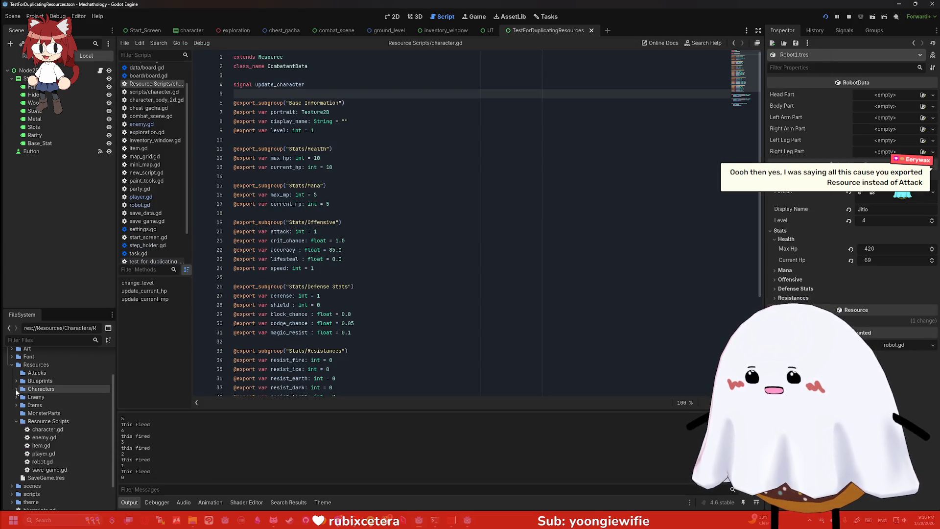
{"action": "left_click", "coordinate": [16, 397]}
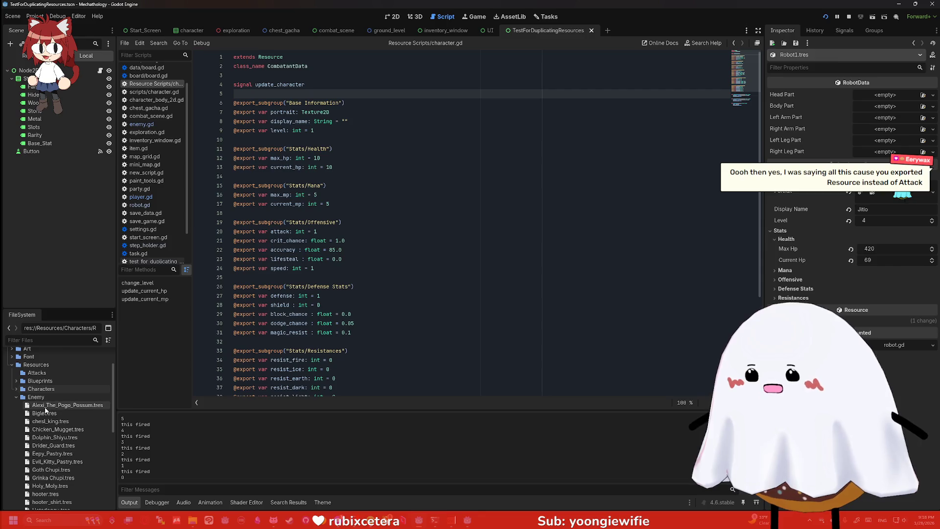
{"action": "left_click", "coordinate": [63, 405]}
{"action": "left_click", "coordinate": [857, 264]}
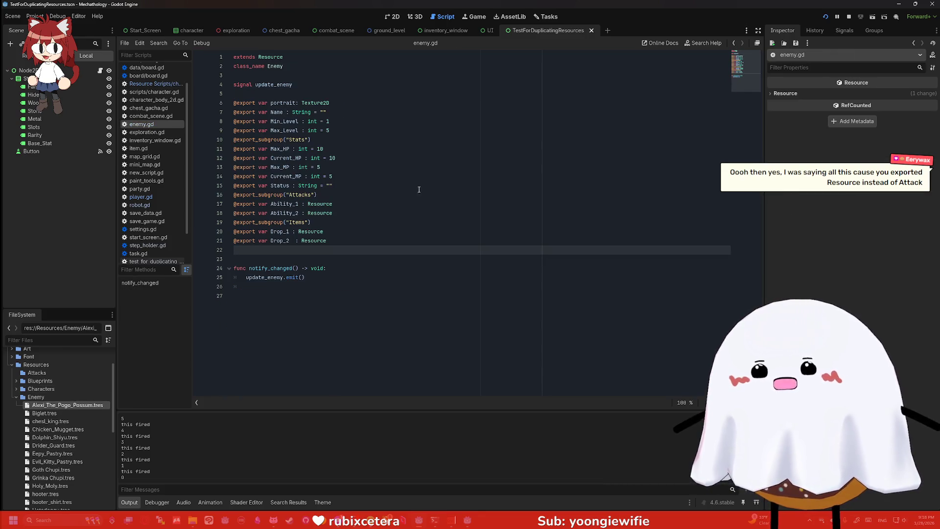
Step: Try Attack as Ability_1's type, revert it to Resource, and save enemy.gd
{"action": "double_click", "coordinate": [309, 203]}
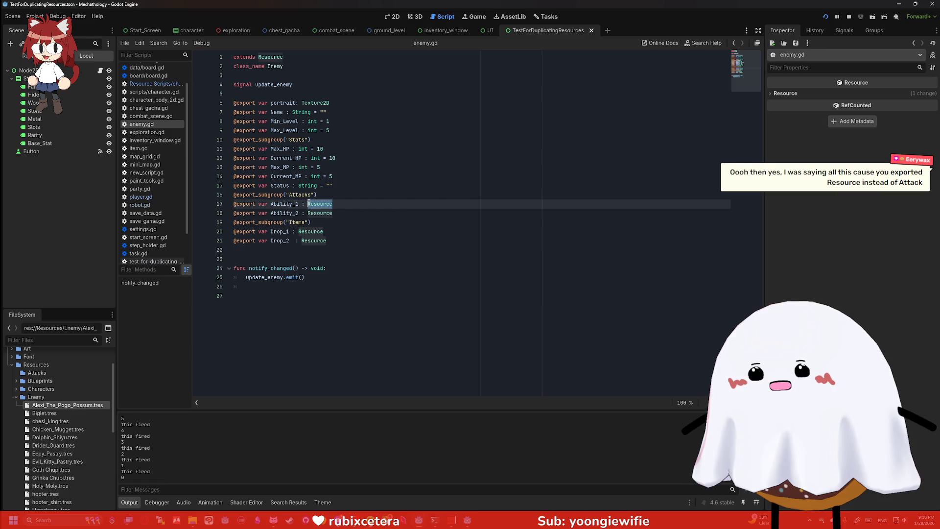
{"action": "type", "text": "Atack"}
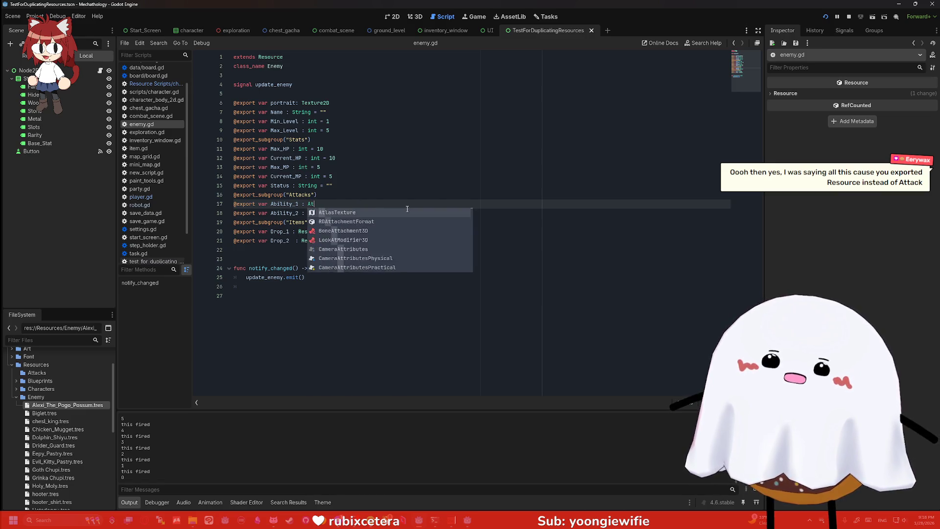
{"action": "key", "text": "BackSpace"}
{"action": "key", "text": "BackSpace"}
{"action": "key", "text": "BackSpace"}
{"action": "type", "text": "tack"}
{"action": "left_click", "coordinate": [400, 195]}
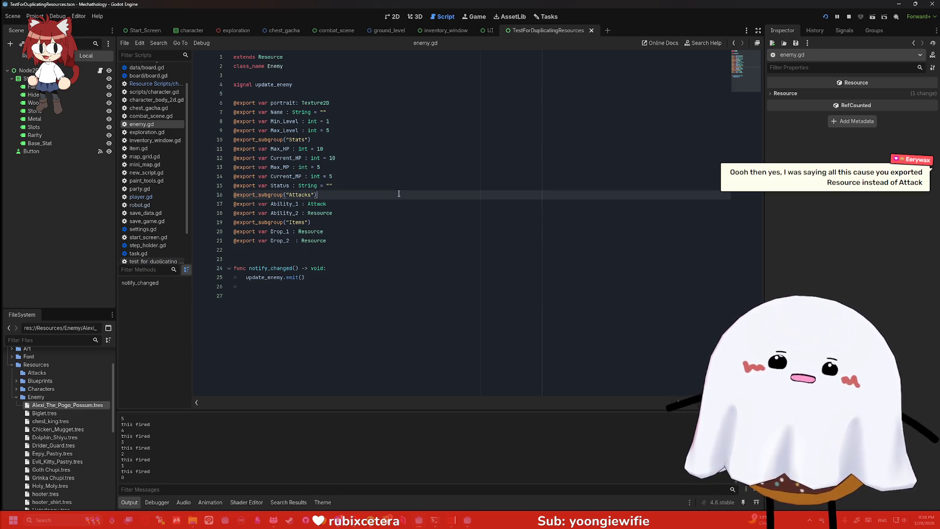
{"action": "left_click", "coordinate": [403, 203]}
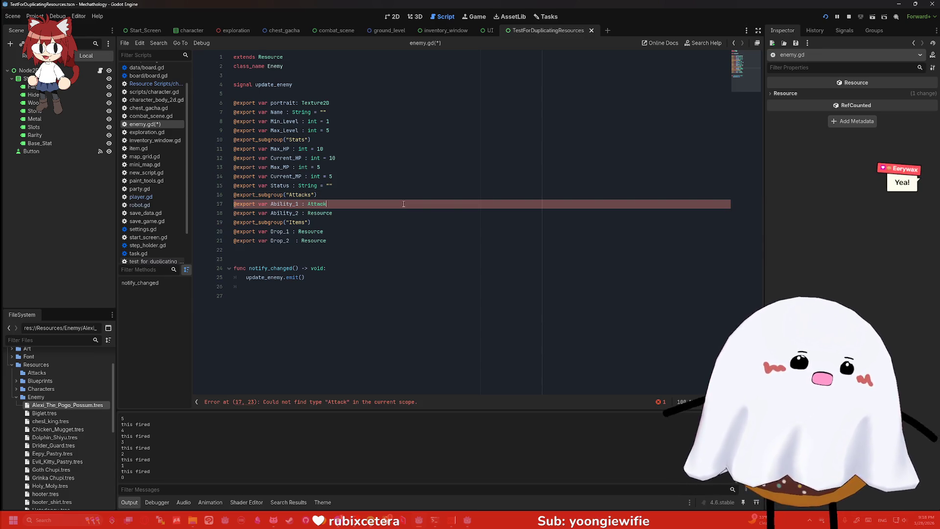
{"action": "key", "text": "BackSpace"}
{"action": "key", "text": "BackSpace"}
{"action": "key", "text": "BackSpace"}
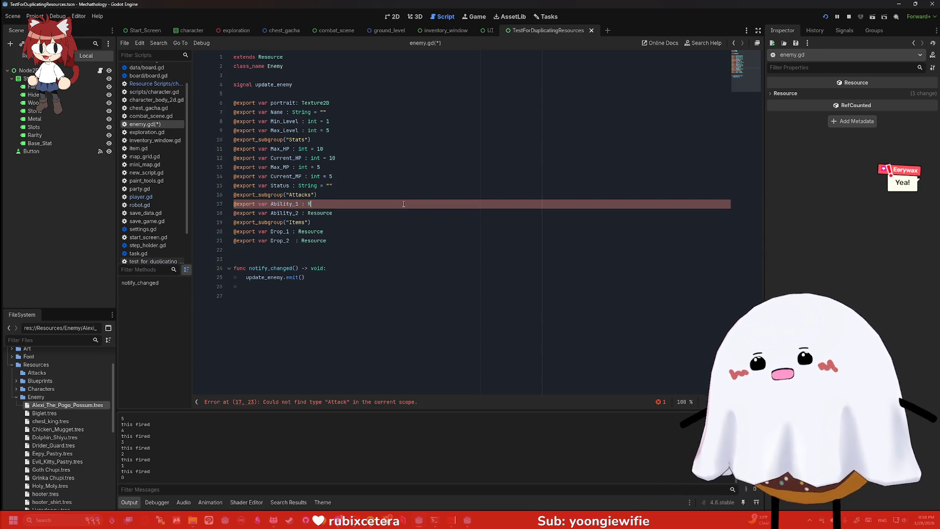
{"action": "type", "text": "Resource"}
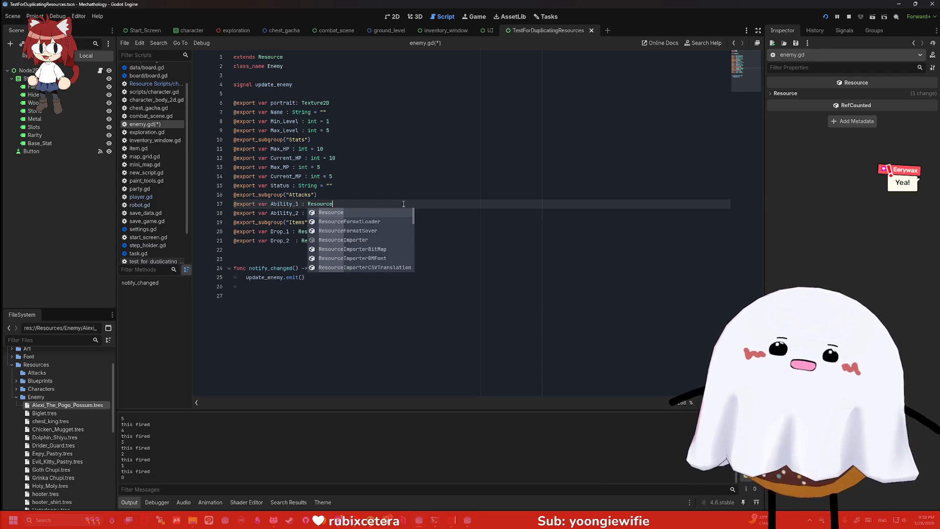
{"action": "key", "text": "Escape"}
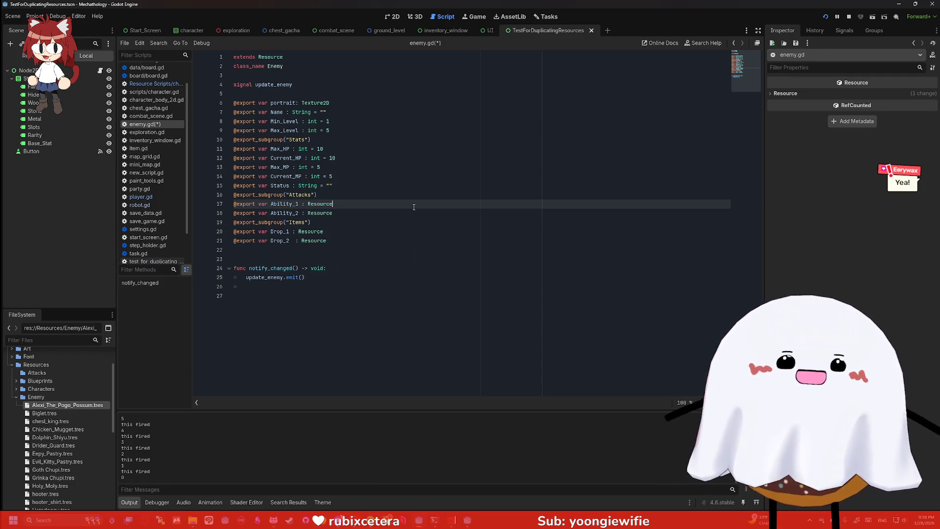
{"action": "left_click", "coordinate": [405, 210]}
{"action": "key", "text": "ctrl+s"}
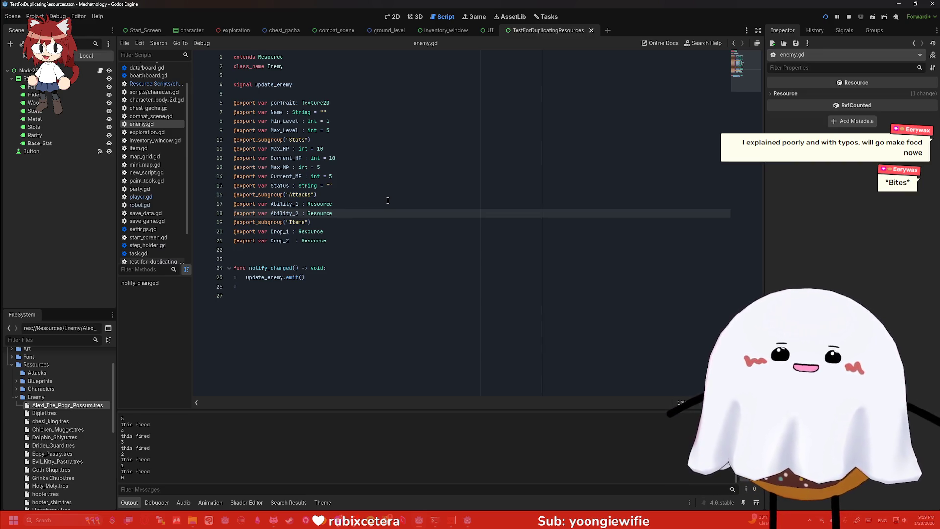
{"action": "key", "text": "Up"}
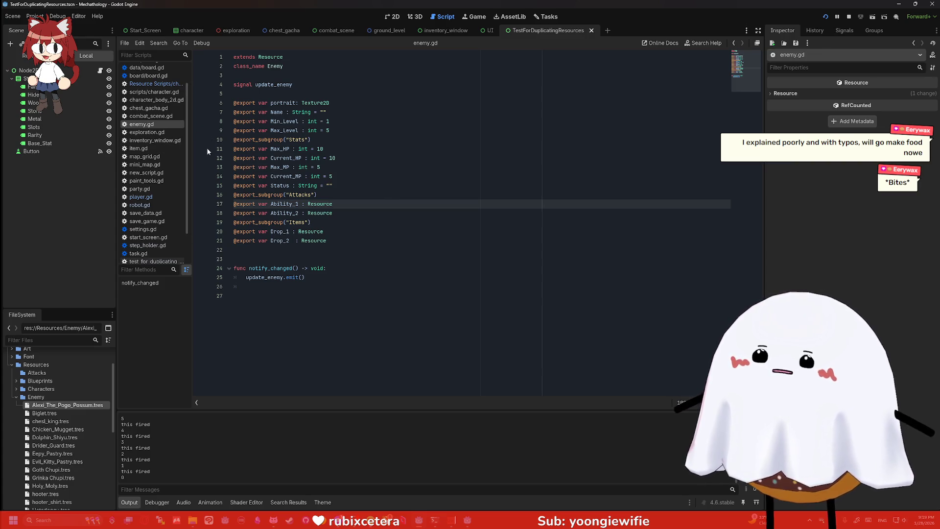
{"action": "scroll", "coordinate": [90, 380], "scroll_direction": "down", "scroll_amount": 2}
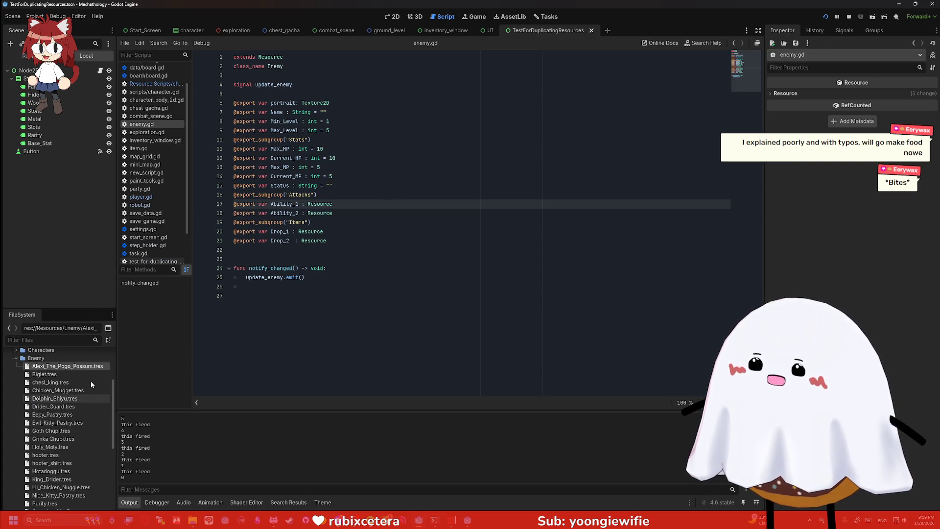
{"action": "scroll", "coordinate": [90, 381], "scroll_direction": "up", "scroll_amount": 2}
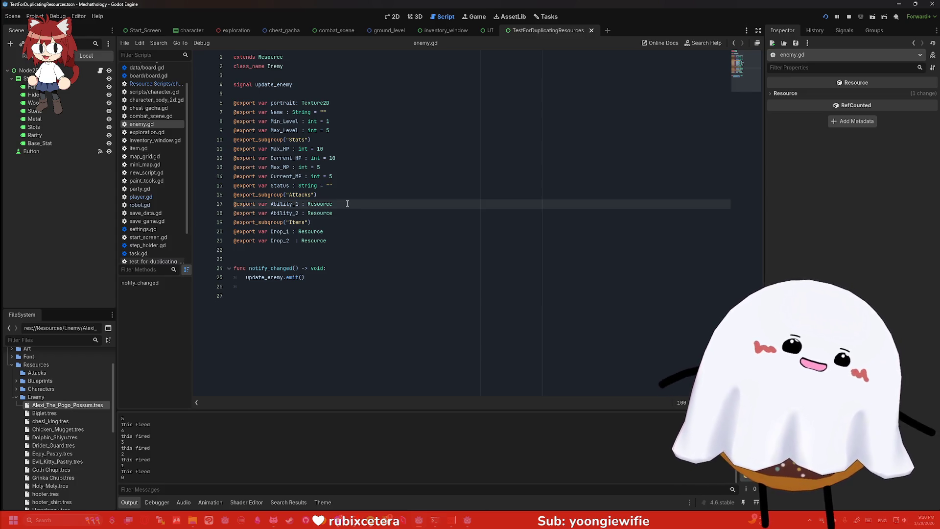
{"action": "key", "text": "alt+Tab"}
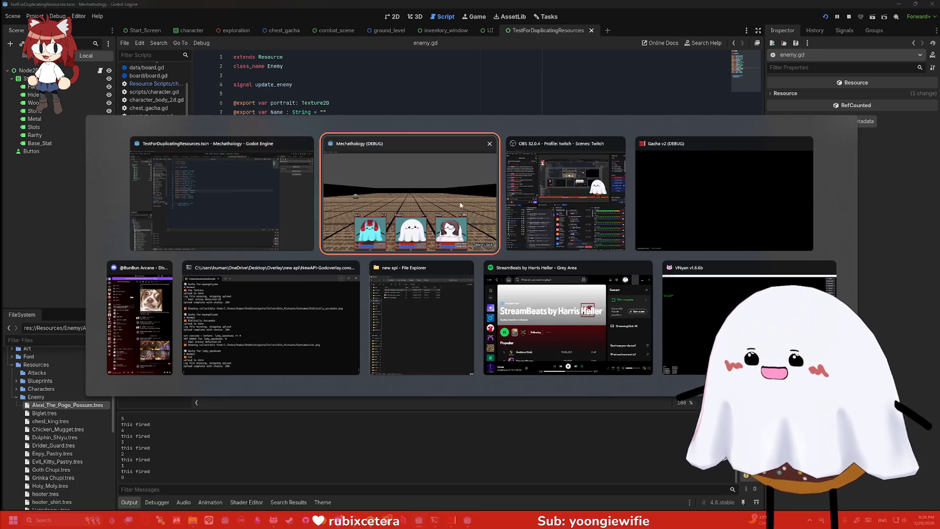
Step: Switch to VNyan and put the Be right Back and ghost photo stickers on the avatar
{"action": "key", "text": "alt+Tab"}
{"action": "key", "text": "shift+Tab"}
{"action": "key", "text": "shift+Tab"}
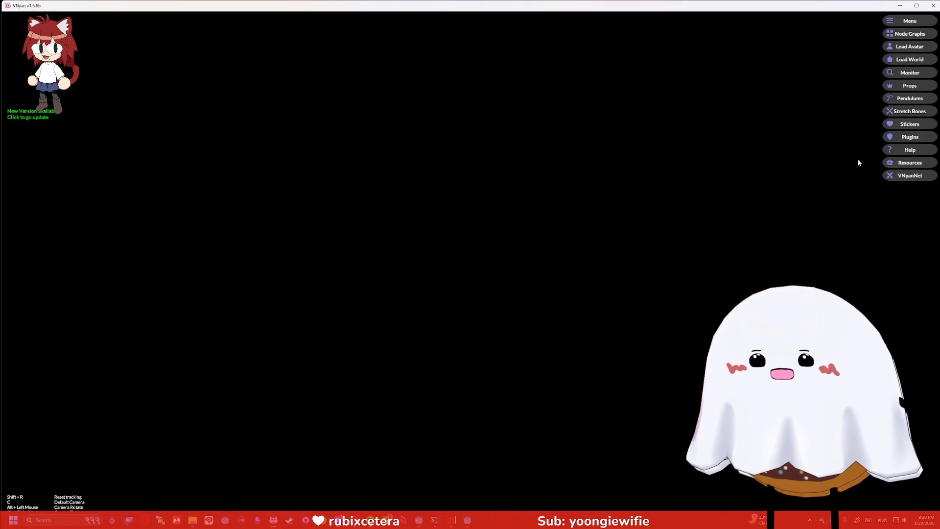
{"action": "left_click", "coordinate": [905, 125]}
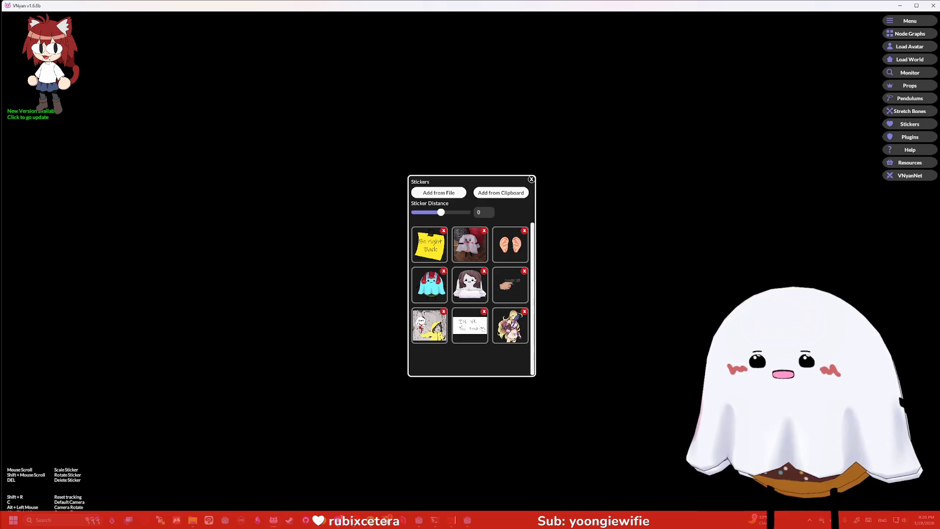
{"action": "left_click", "coordinate": [788, 397]}
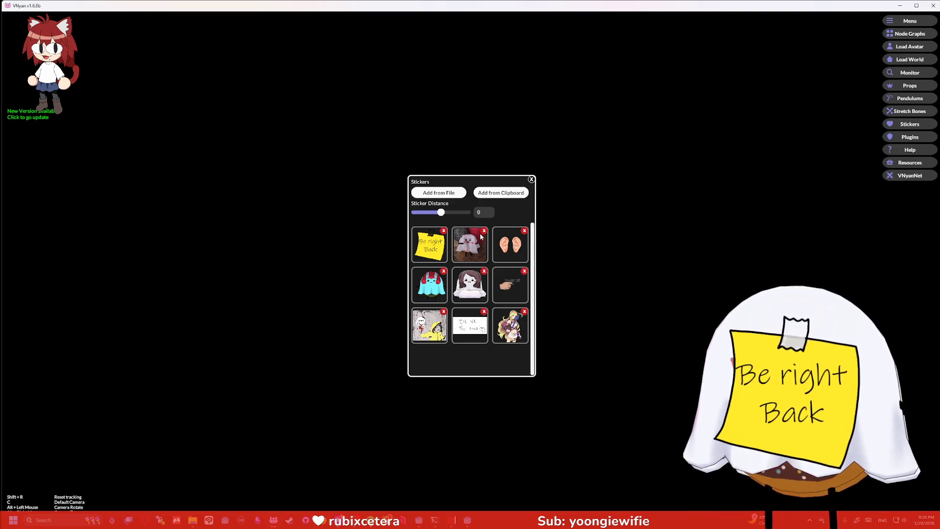
{"action": "left_click", "coordinate": [469, 245]}
{"action": "left_click", "coordinate": [809, 336]}
{"action": "left_click", "coordinate": [531, 179]}
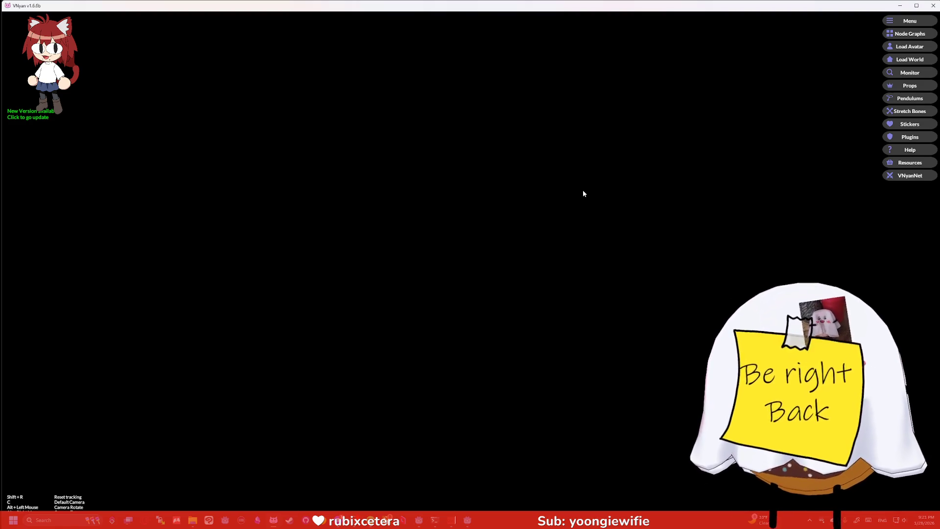
Step: Delete the stickers from the avatar so its face is visible again
{"action": "left_click", "coordinate": [906, 86]}
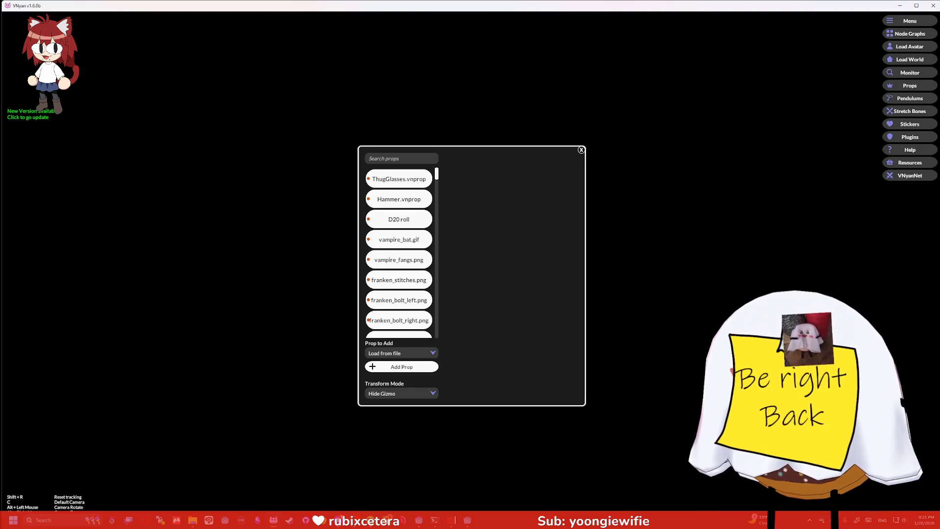
{"action": "left_click", "coordinate": [581, 149]}
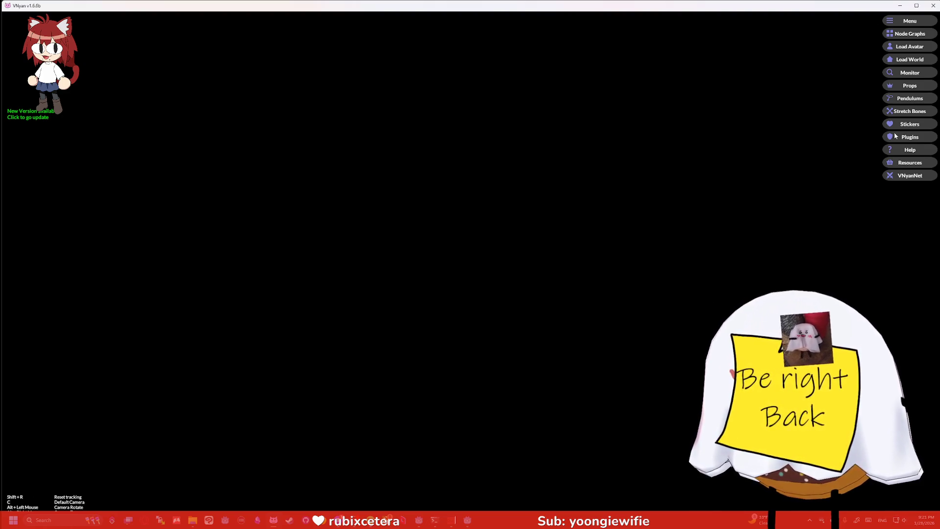
{"action": "left_click", "coordinate": [909, 124]}
{"action": "key", "text": "Delete"}
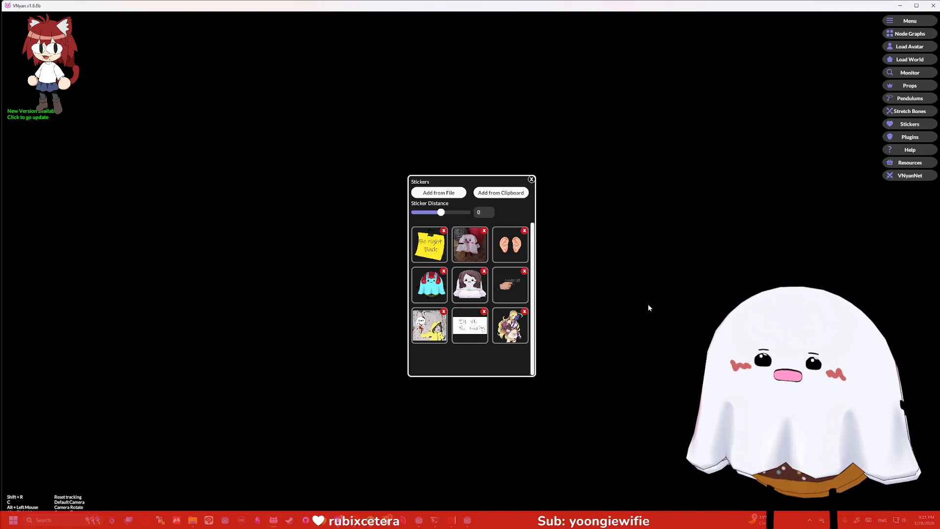
{"action": "left_click", "coordinate": [531, 179]}
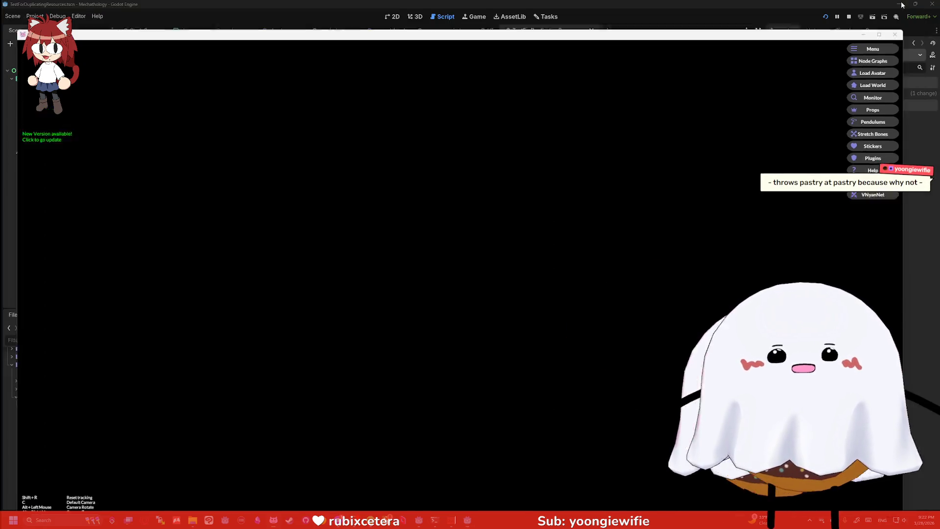
Step: Minimize VNyan and stop the running Mechathology game in Godot
{"action": "left_click", "coordinate": [900, 6]}
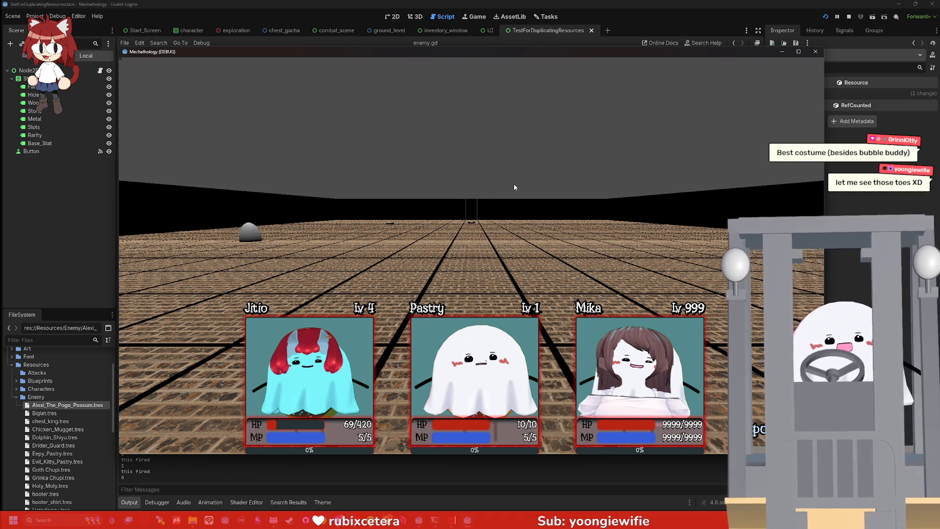
{"action": "left_click", "coordinate": [848, 18]}
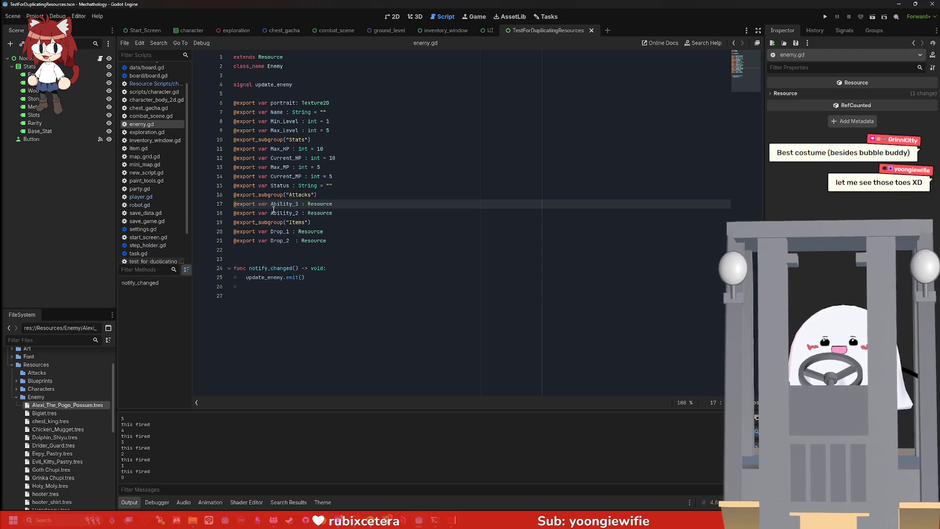
{"action": "left_click", "coordinate": [16, 397]}
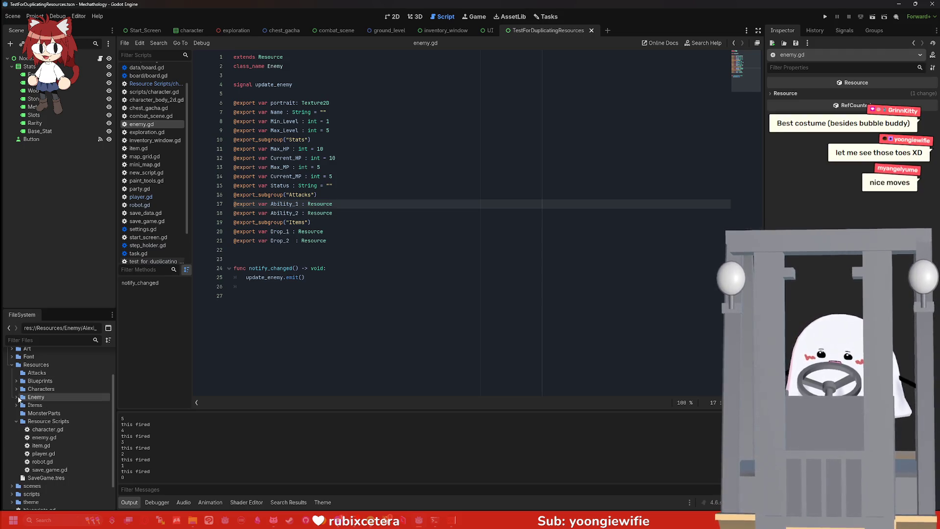
{"action": "left_click", "coordinate": [16, 421]}
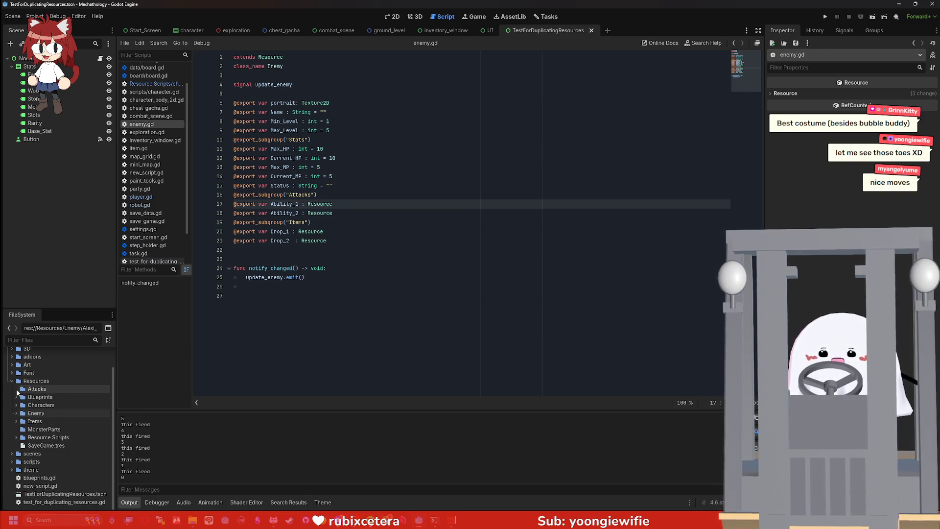
{"action": "right_click", "coordinate": [25, 388]}
{"action": "mouse_move", "coordinate": [83, 379]}
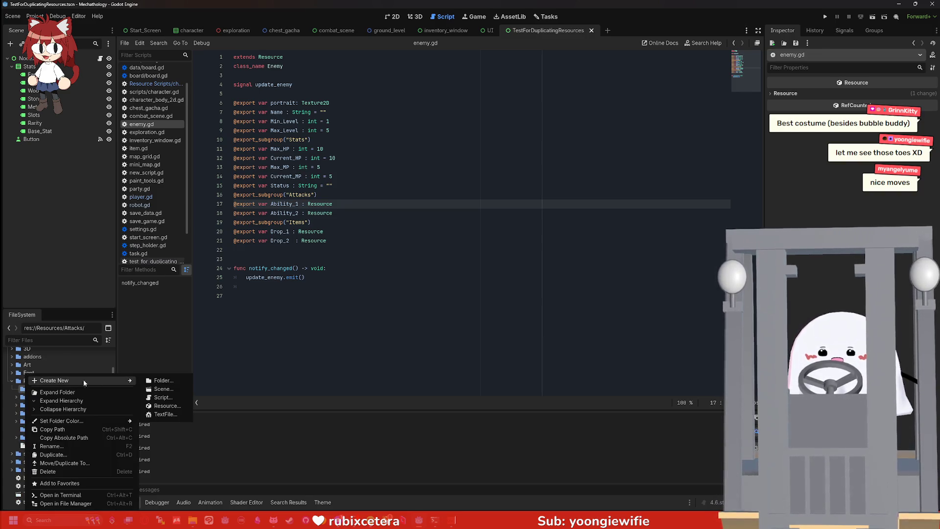
{"action": "left_click", "coordinate": [167, 406]}
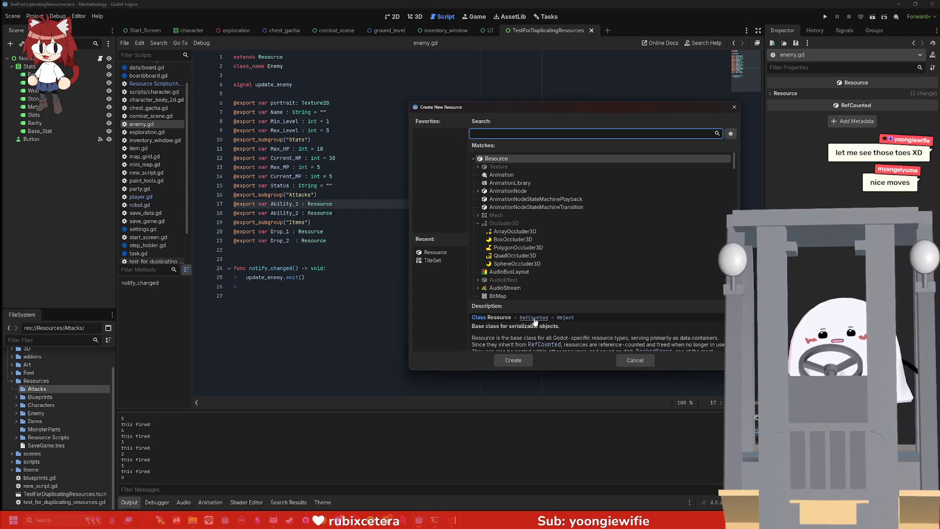
{"action": "left_click", "coordinate": [734, 106]}
{"action": "key", "text": "alt+Tab"}
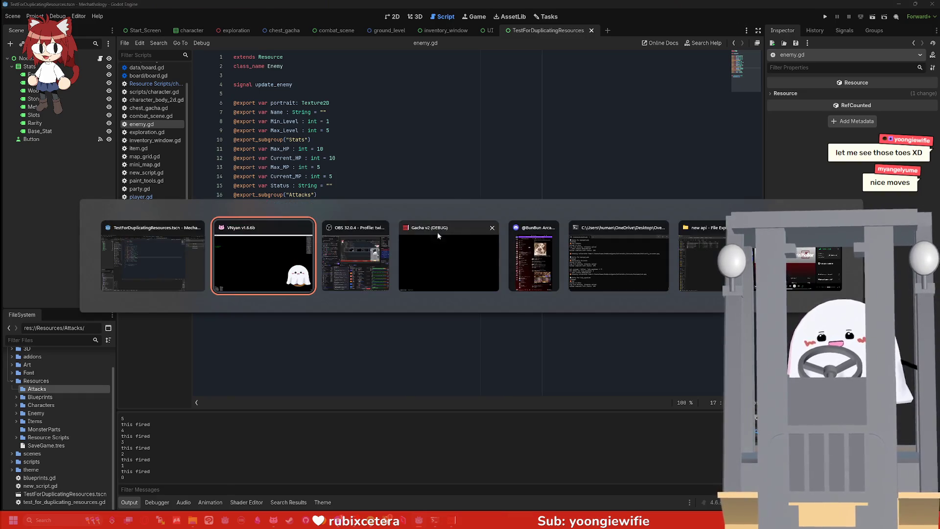
{"action": "key", "text": "alt+Tab"}
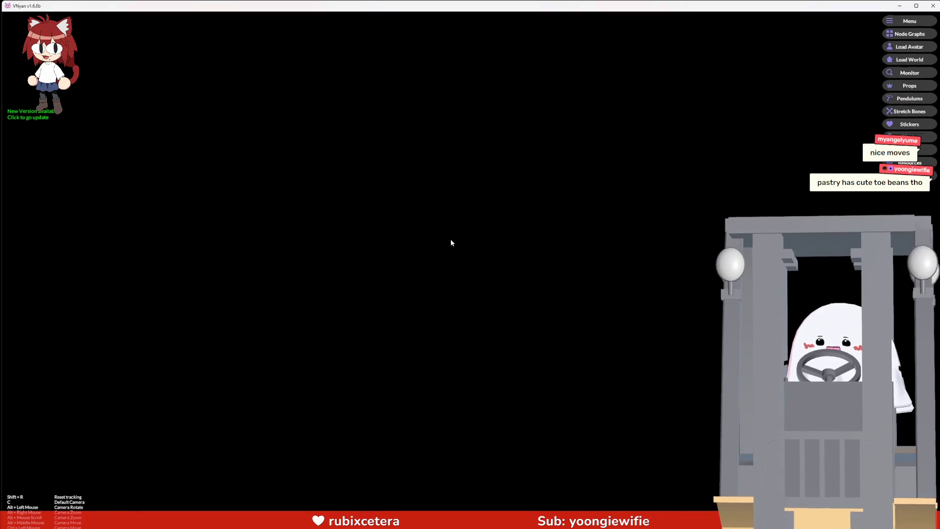
{"action": "left_click", "coordinate": [909, 33]}
{"action": "left_click_drag", "start_coordinate": [465, 171], "coordinate": [227, 52]}
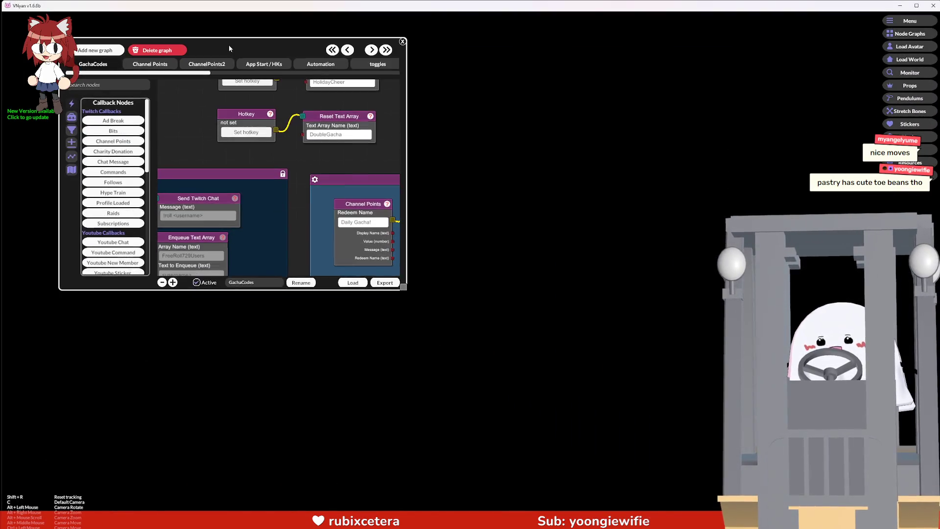
{"action": "left_click_drag", "start_coordinate": [406, 292], "coordinate": [513, 397]}
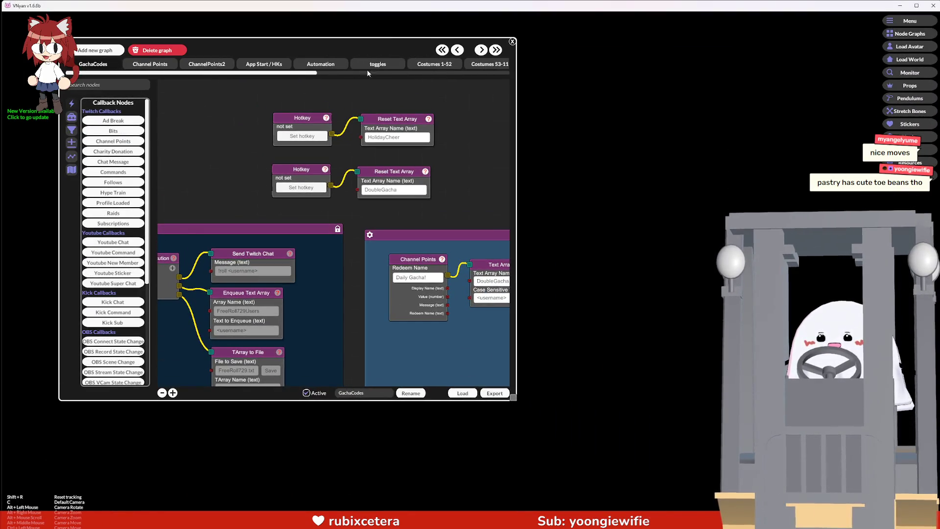
{"action": "scroll", "coordinate": [343, 75], "scroll_direction": "down", "scroll_amount": 1}
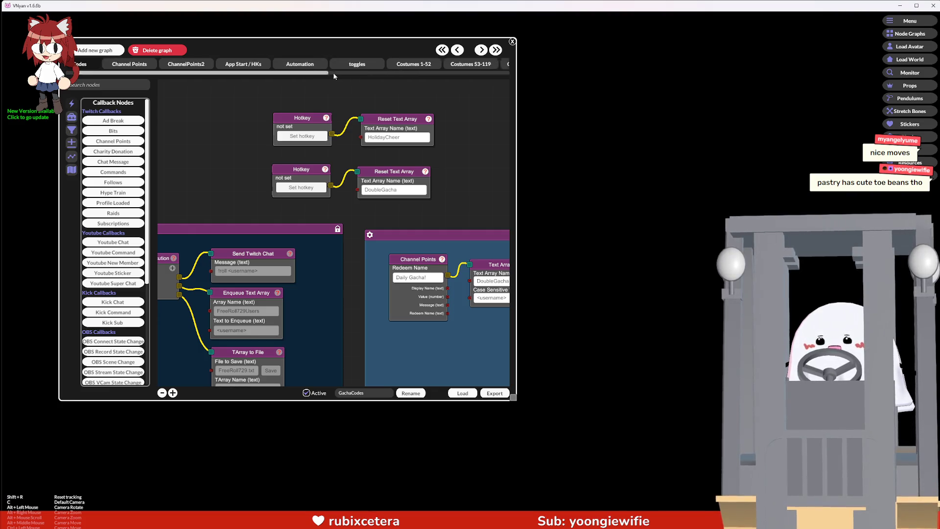
{"action": "left_click_drag", "start_coordinate": [335, 76], "coordinate": [464, 77]}
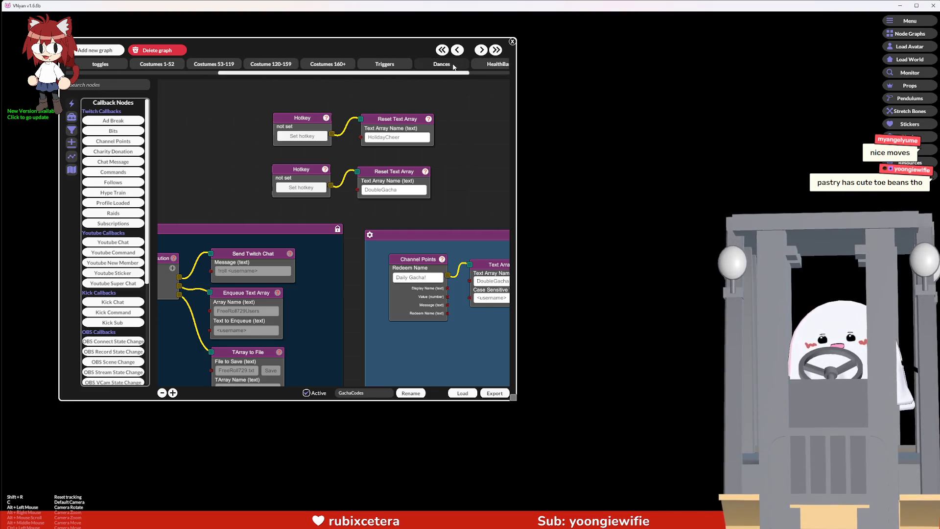
{"action": "left_click", "coordinate": [454, 67]}
{"action": "scroll", "coordinate": [340, 181], "scroll_direction": "up", "scroll_amount": 3}
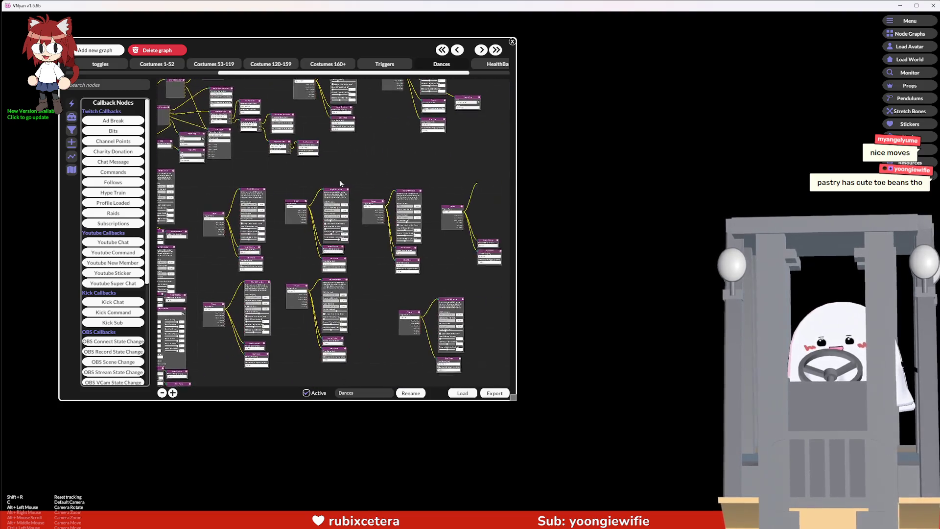
{"action": "scroll", "coordinate": [366, 277], "scroll_direction": "up", "scroll_amount": 5}
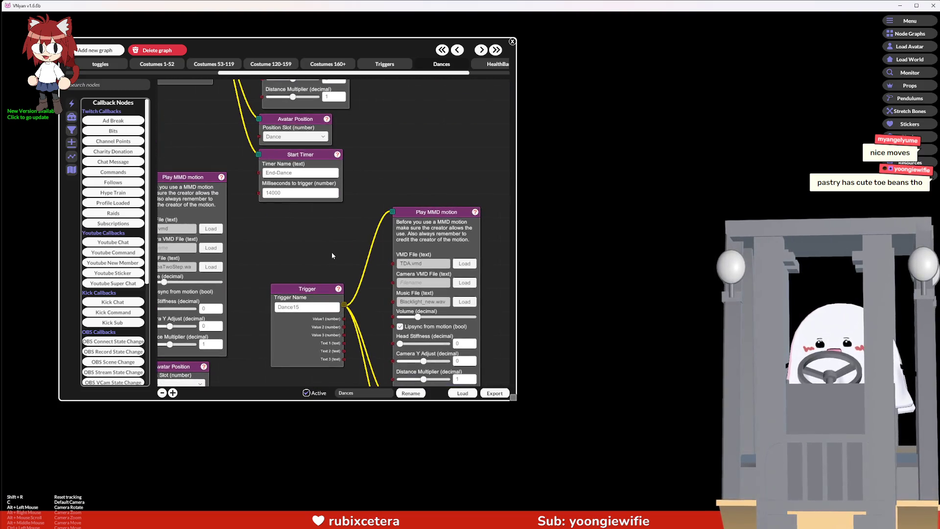
{"action": "scroll", "coordinate": [330, 252], "scroll_direction": "down", "scroll_amount": 5}
{"action": "scroll", "coordinate": [410, 242], "scroll_direction": "up", "scroll_amount": 5}
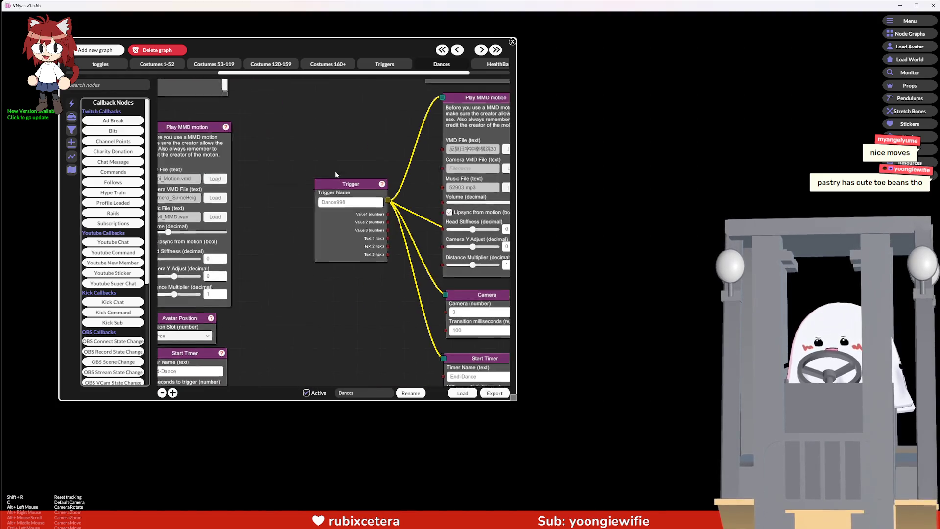
{"action": "scroll", "coordinate": [271, 215], "scroll_direction": "down", "scroll_amount": 3}
{"action": "scroll", "coordinate": [233, 283], "scroll_direction": "up", "scroll_amount": 3}
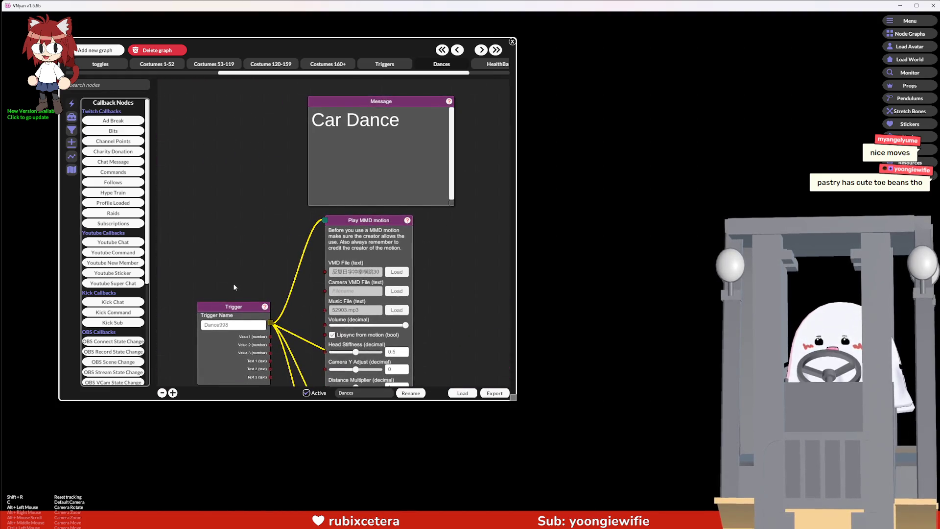
{"action": "left_click_drag", "start_coordinate": [233, 283], "coordinate": [265, 226]}
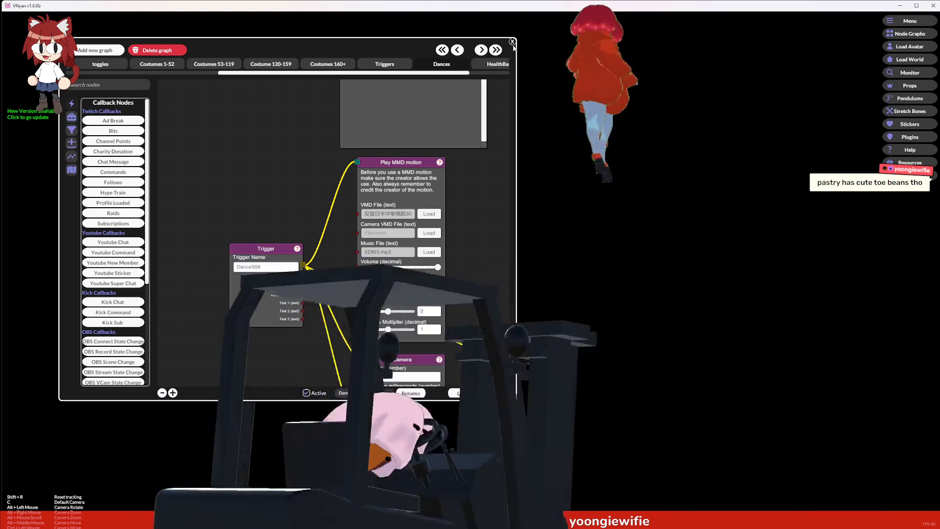
{"action": "left_click", "coordinate": [512, 43]}
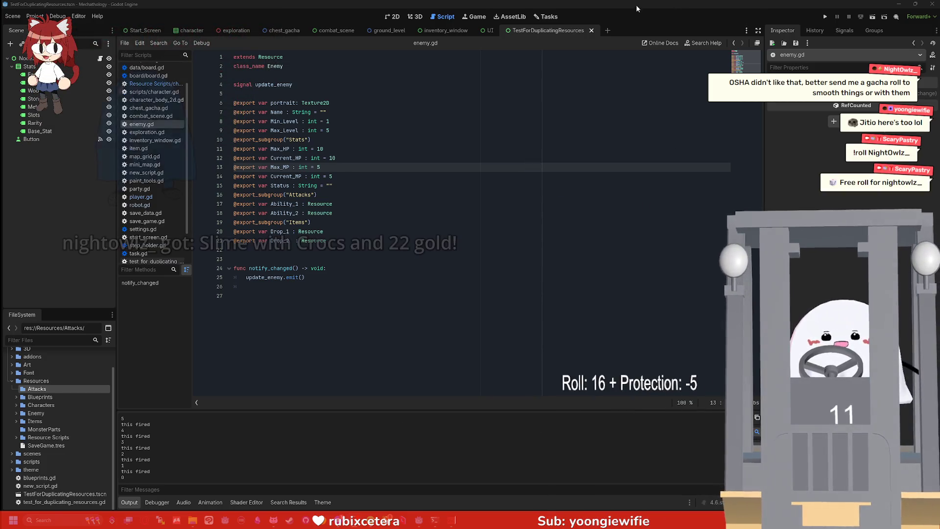
{"action": "left_click", "coordinate": [431, 130]}
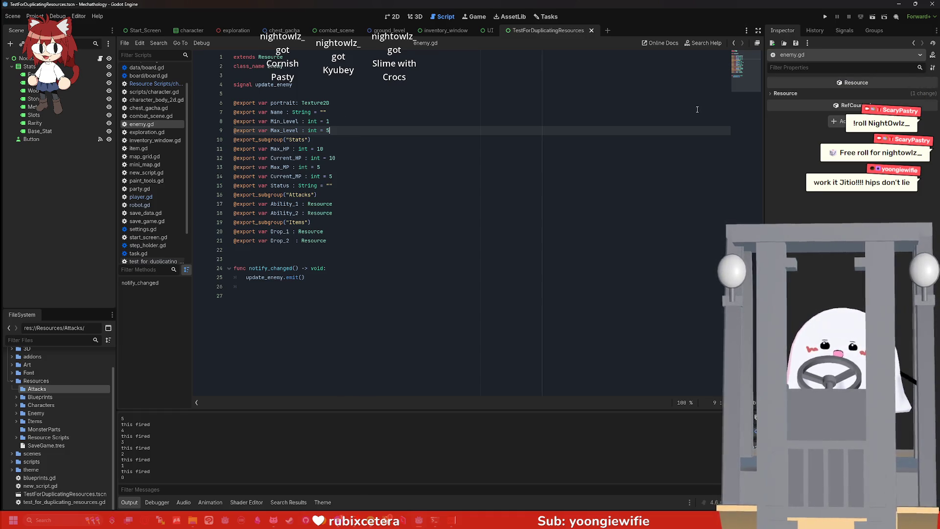
{"action": "left_click", "coordinate": [775, 94]}
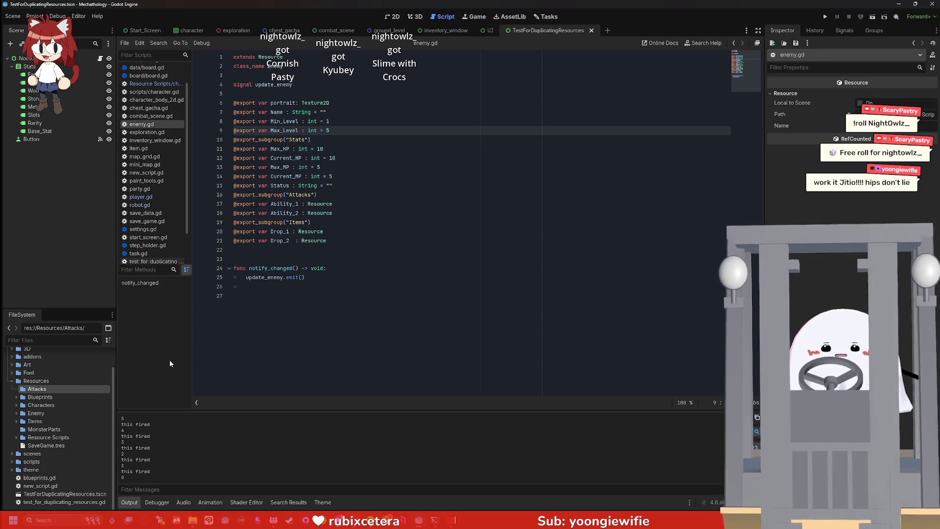
Step: Create a plain Resource in the Attacks folder, saved as base_attack.tres
{"action": "right_click", "coordinate": [48, 389]}
{"action": "mouse_move", "coordinate": [87, 383]}
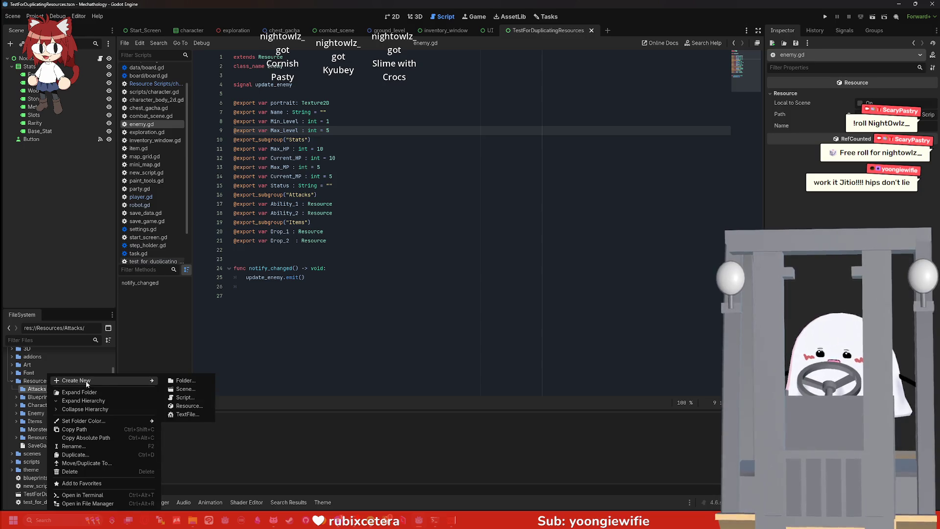
{"action": "left_click", "coordinate": [188, 406]}
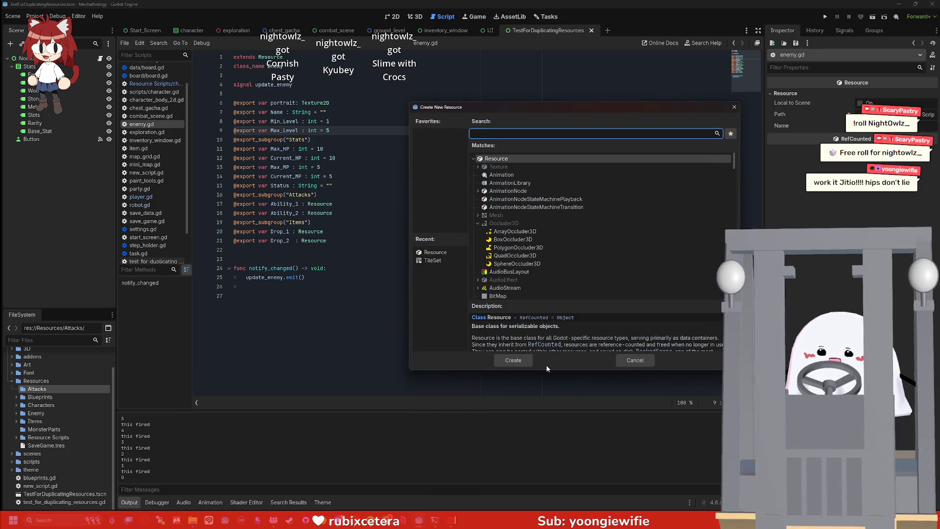
{"action": "left_click", "coordinate": [515, 360]}
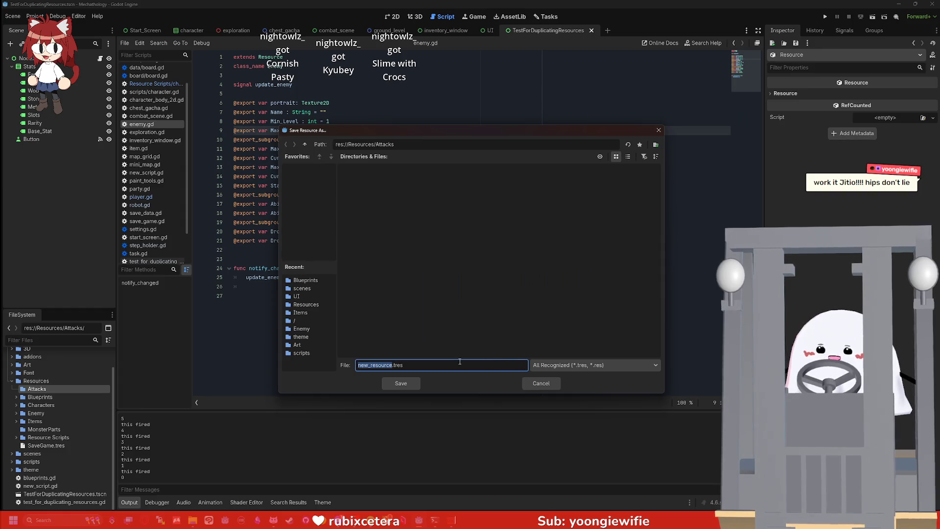
{"action": "type", "text": "attack"}
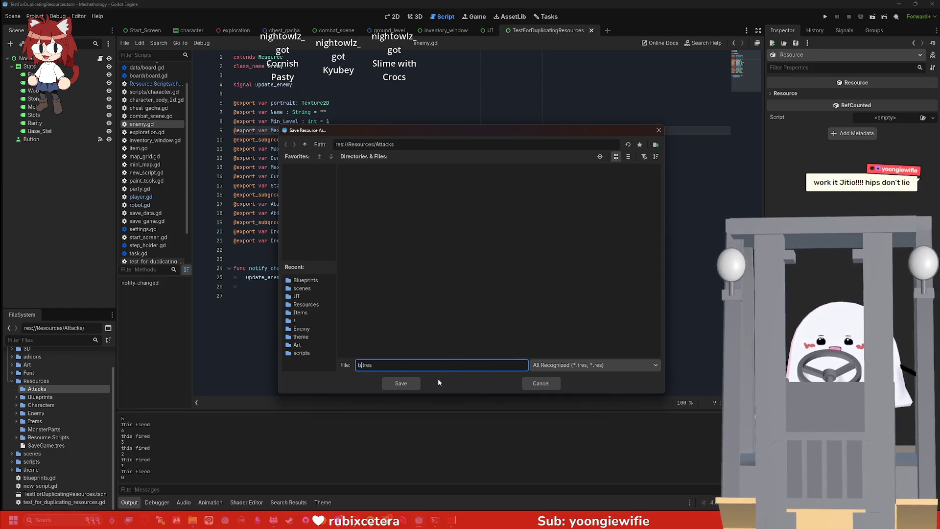
{"action": "key", "text": "Return"}
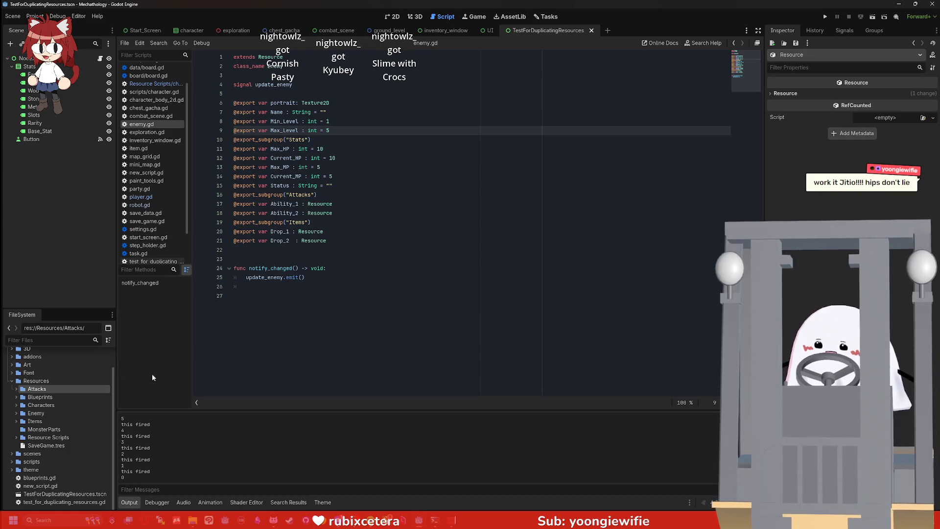
{"action": "left_click", "coordinate": [15, 389]}
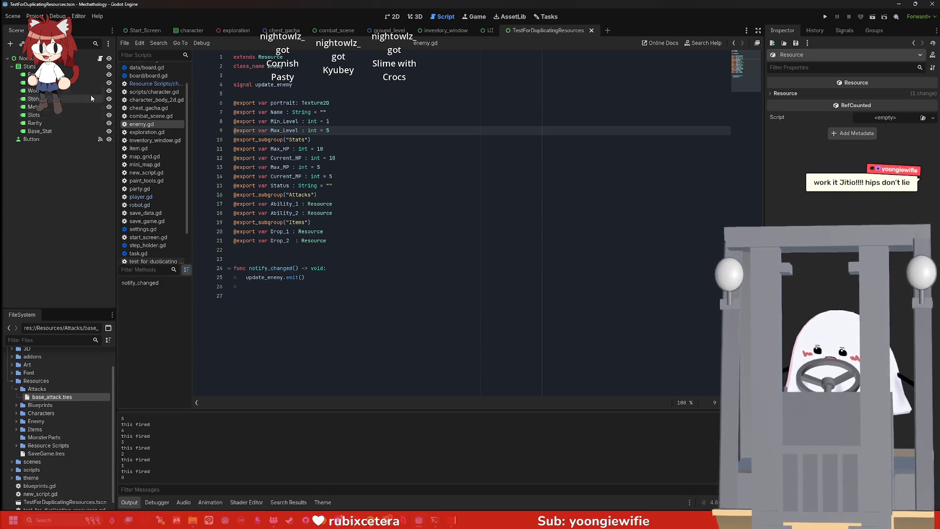
{"action": "left_click", "coordinate": [128, 44]}
Step: Create a new script file named attack.gd
{"action": "left_click", "coordinate": [128, 43]}
{"action": "left_click", "coordinate": [128, 44]}
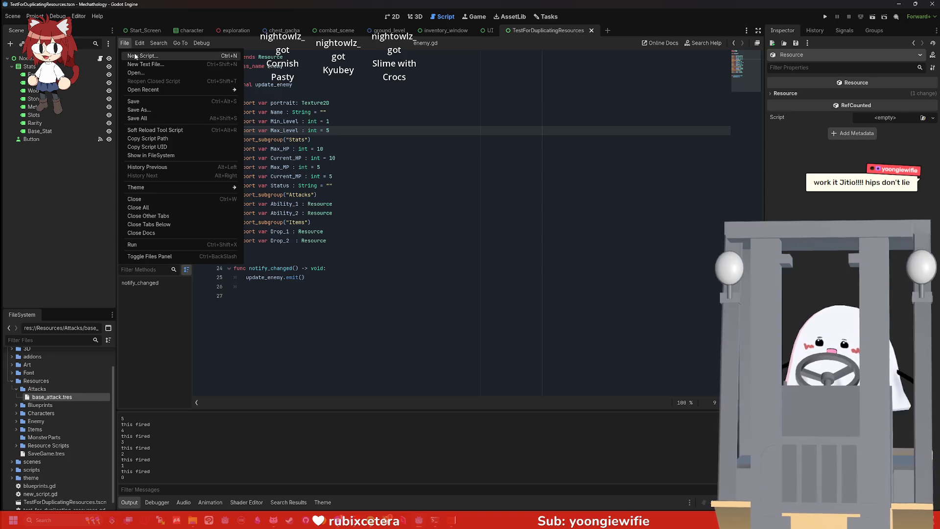
{"action": "left_click", "coordinate": [134, 55]}
{"action": "type", "text": "attack"}
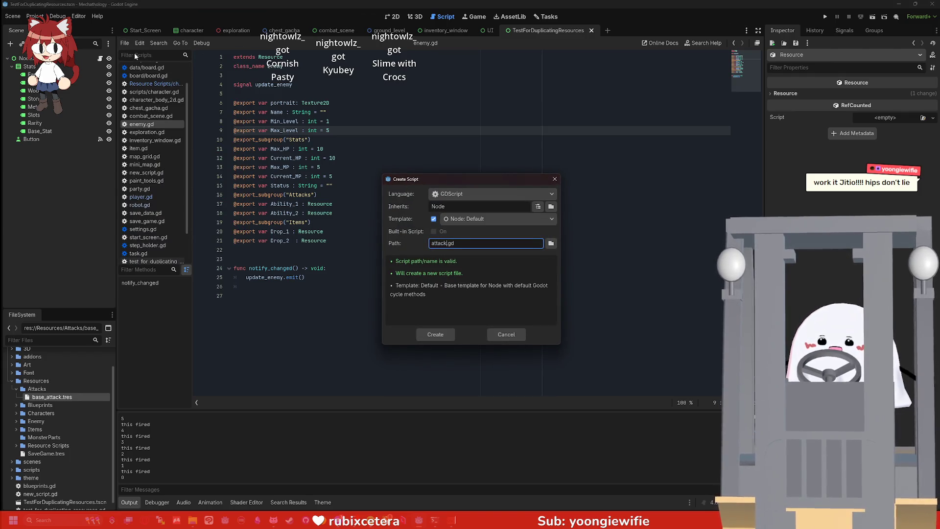
{"action": "key", "text": "Return"}
Step: Replace the template with 'extends Resource' and 'class_name Attack', save, and begin an export line
{"action": "key", "text": "ctrl+a"}
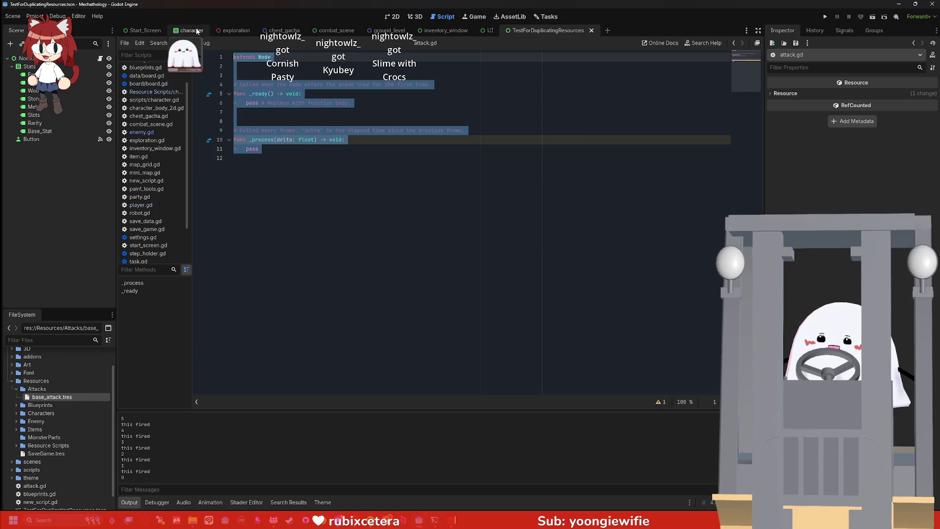
{"action": "type", "text": "e"}
{"action": "type", "text": "nds Resour"}
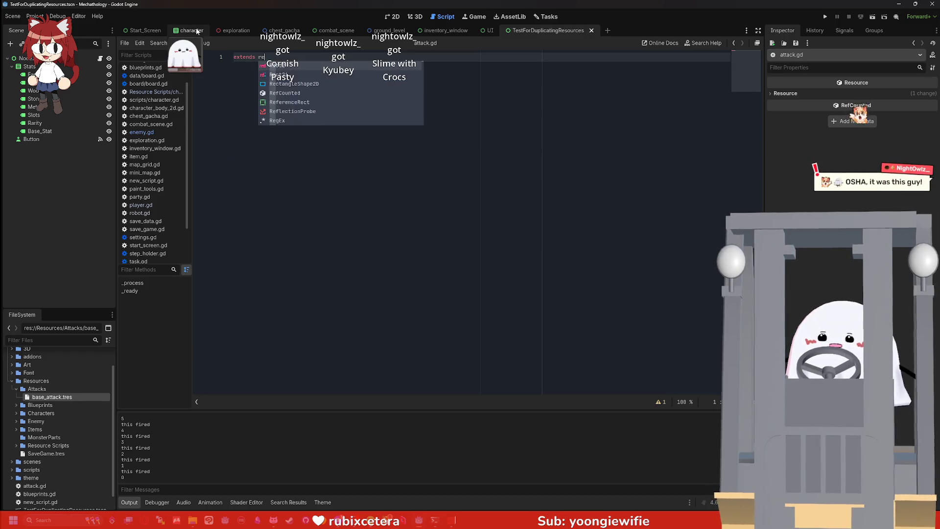
{"action": "type", "text": "ce"}
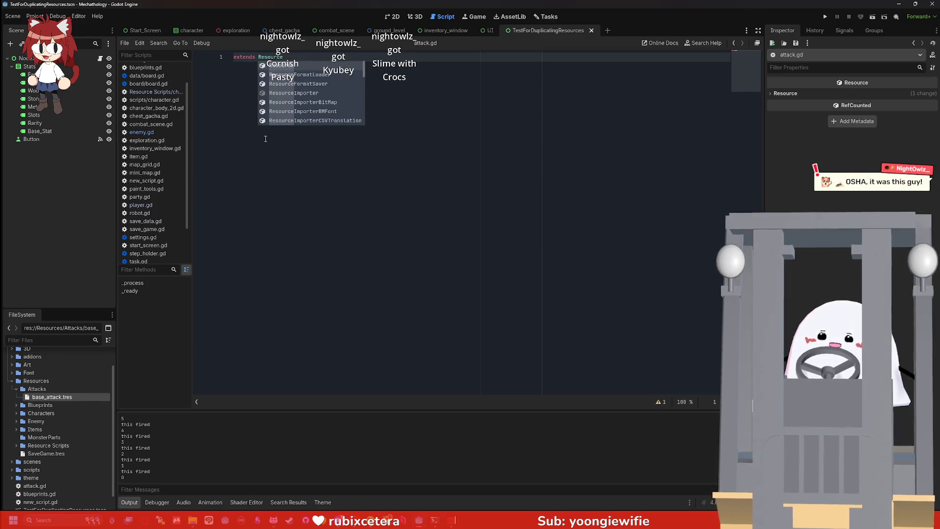
{"action": "key", "text": "Return"}
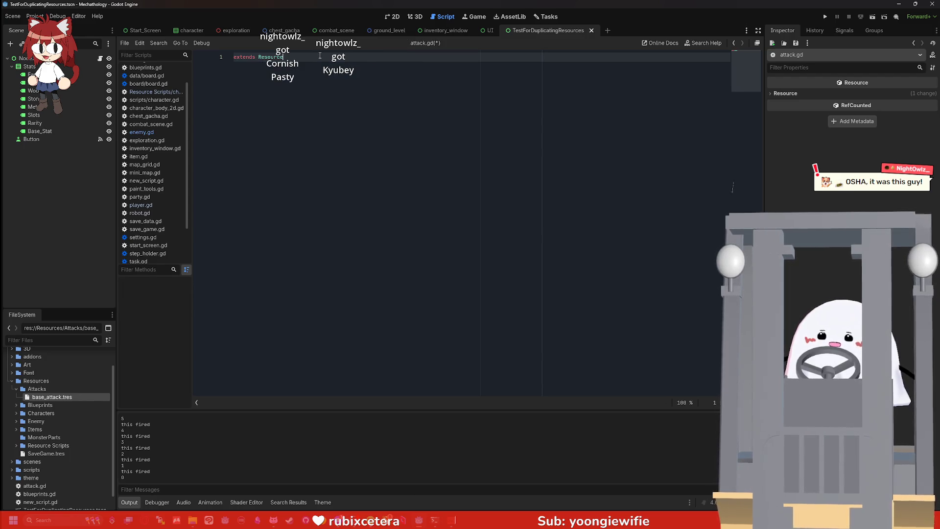
{"action": "key", "text": "Return"}
{"action": "type", "text": "class_name Attack"}
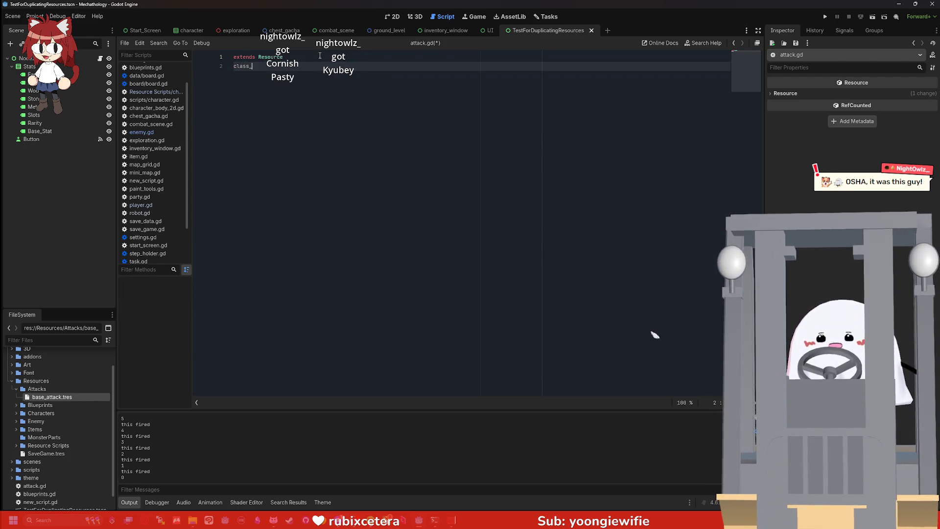
{"action": "key", "text": "Return"}
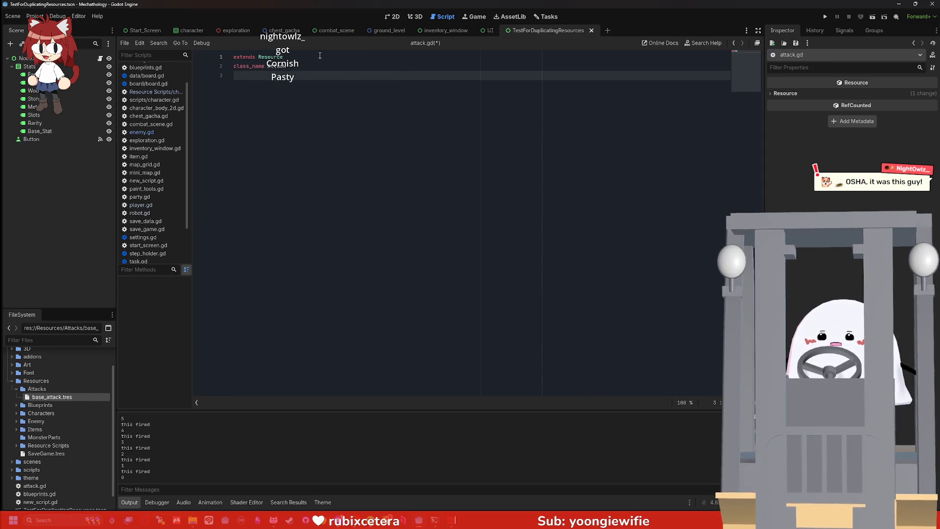
{"action": "key", "text": "ctrl+s"}
{"action": "key", "text": "Return"}
{"action": "type", "text": "@export"}
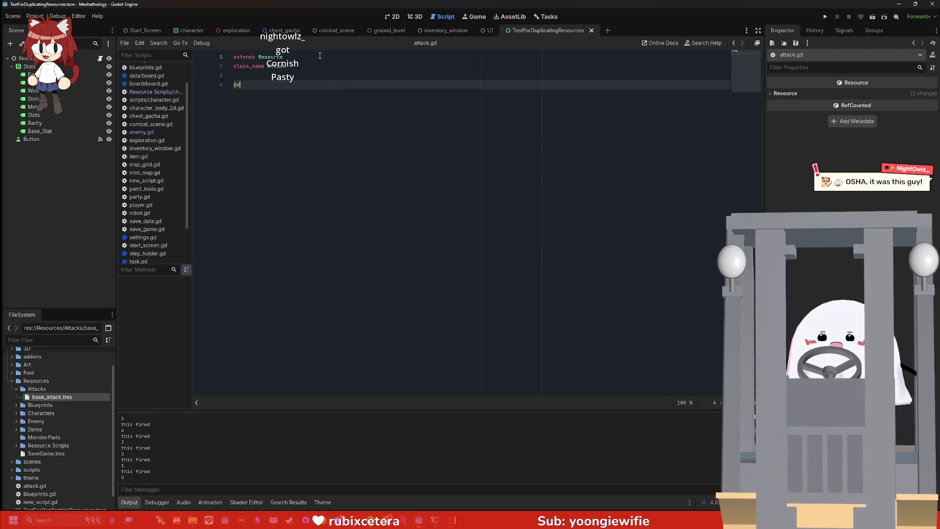
{"action": "type", "text": " var :"}
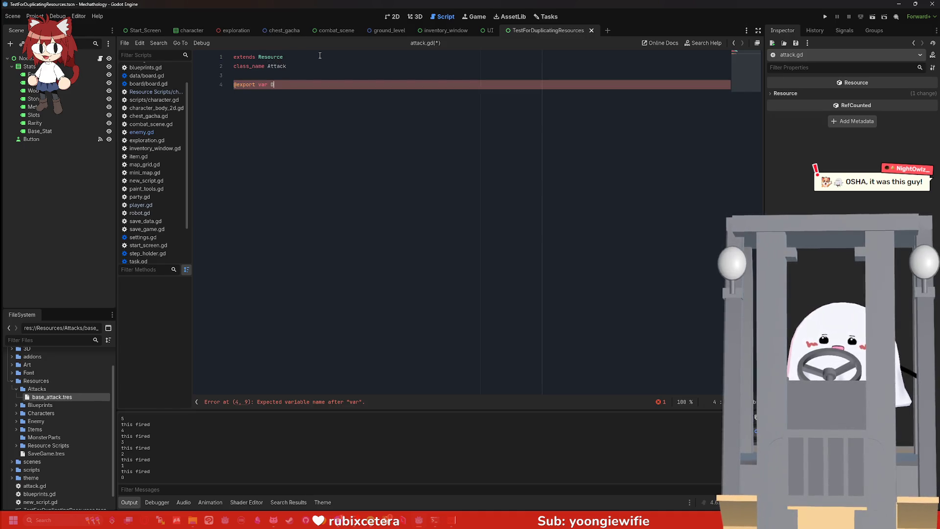
{"action": "type", "text": "amage"}
Step: Export Damage_Type : String = 'Normal', Min_Damage : int = 1 and Max_Damage : int = 1
{"action": "key", "text": "BackSpace"}
{"action": "key", "text": "BackSpace"}
{"action": "key", "text": "BackSpace"}
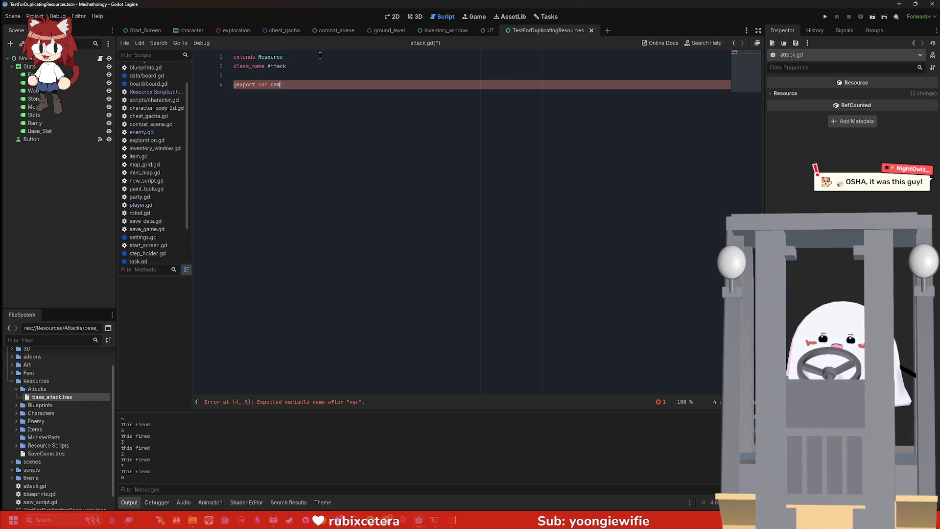
{"action": "type", "text": "amage_Type"}
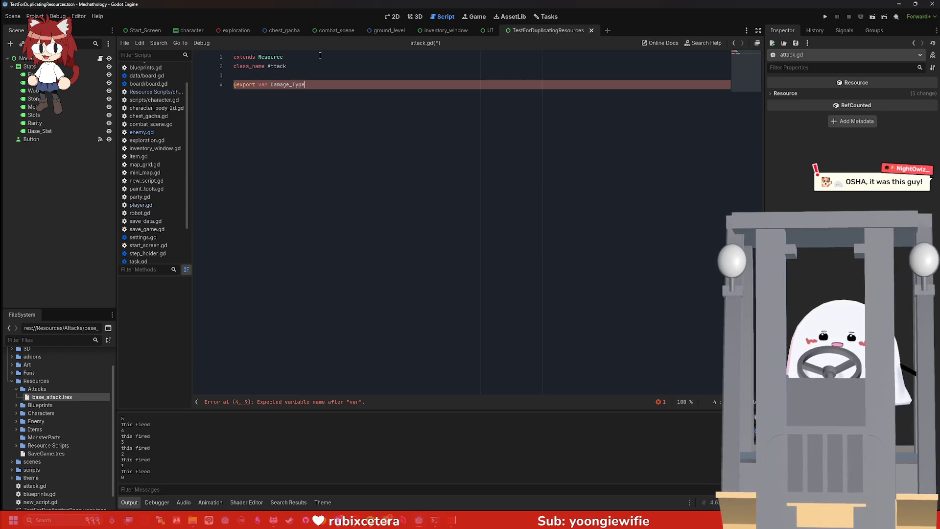
{"action": "type", "text": " : String ="}
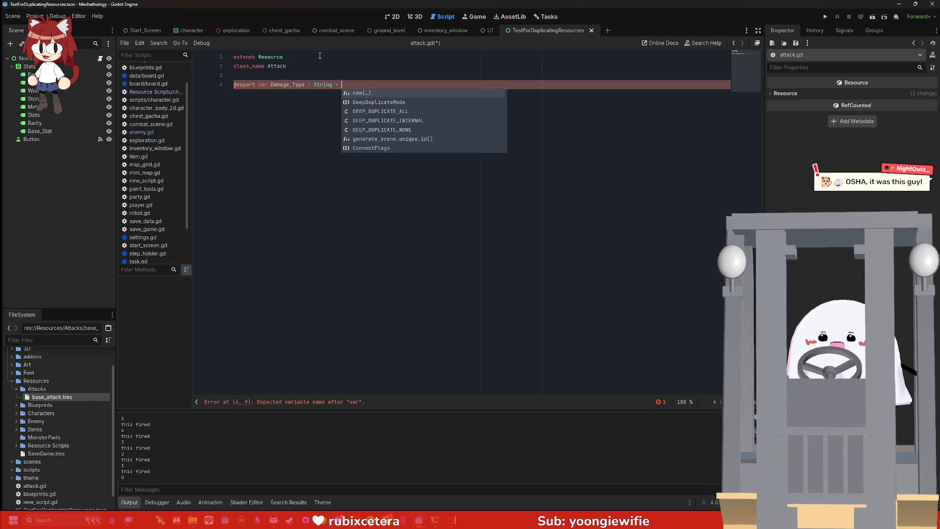
{"action": "type", "text": " 'N"}
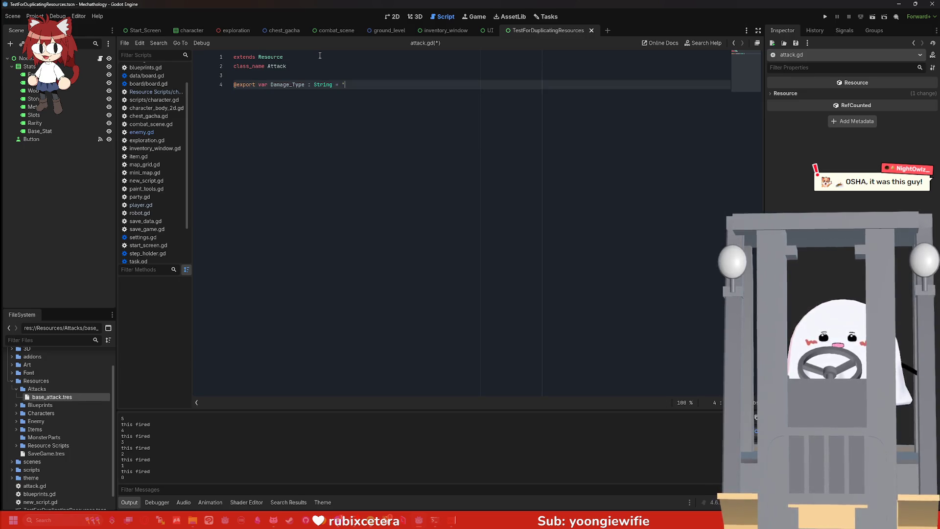
{"action": "type", "text": "ormal"}
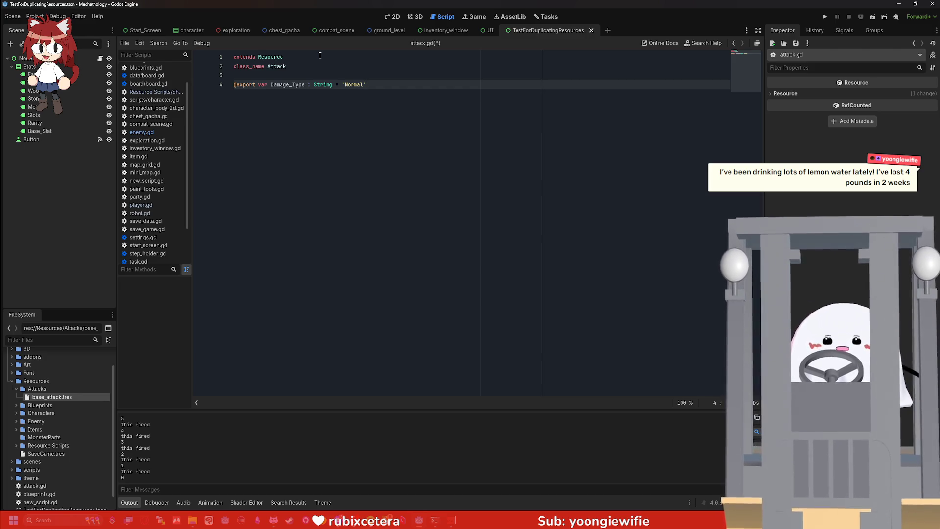
{"action": "key", "text": "Return"}
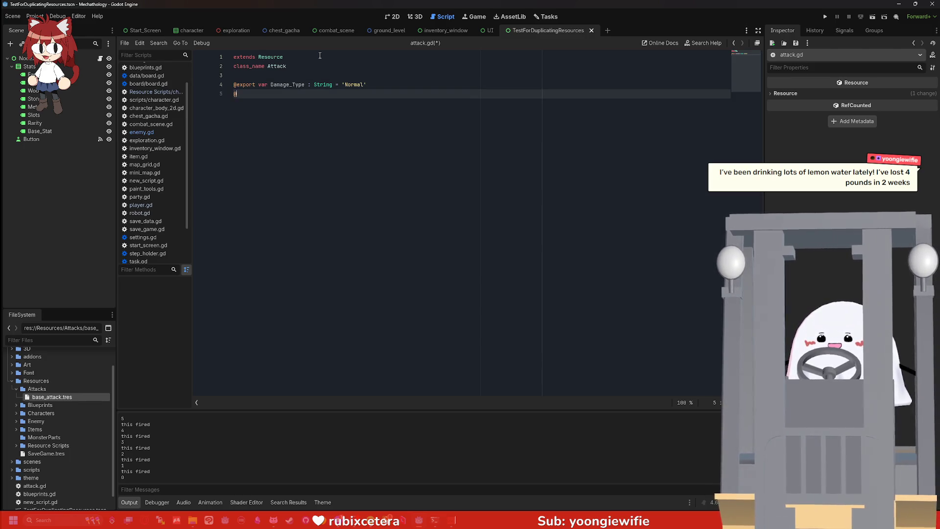
{"action": "type", "text": "export var Damage_"}
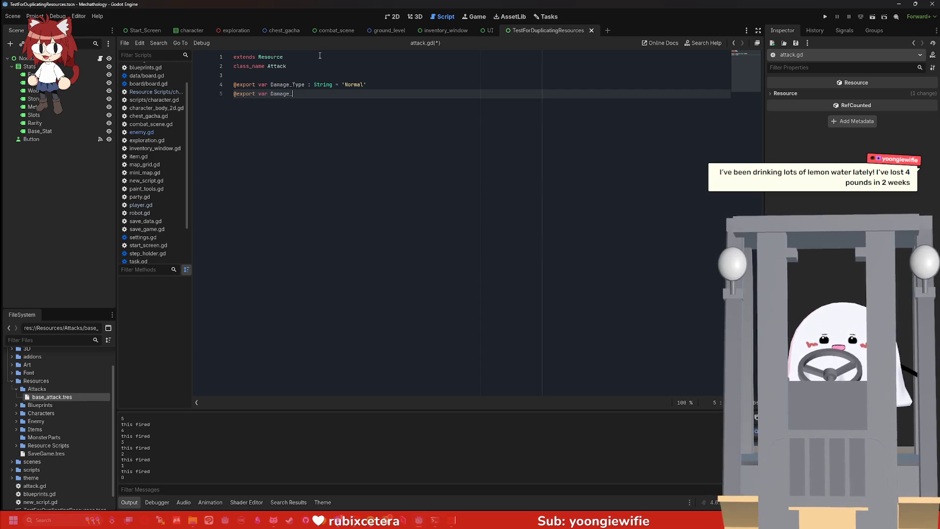
{"action": "type", "text": "Range"}
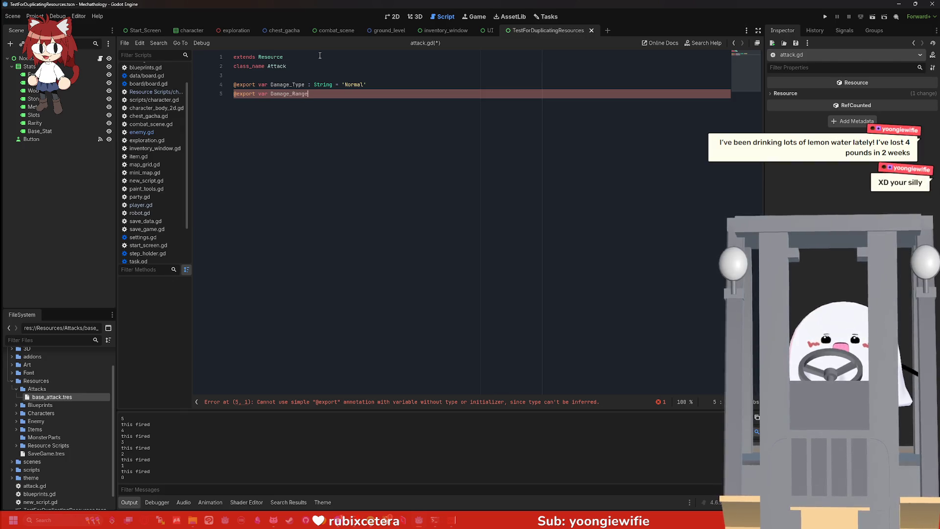
{"action": "key", "text": "BackSpace"}
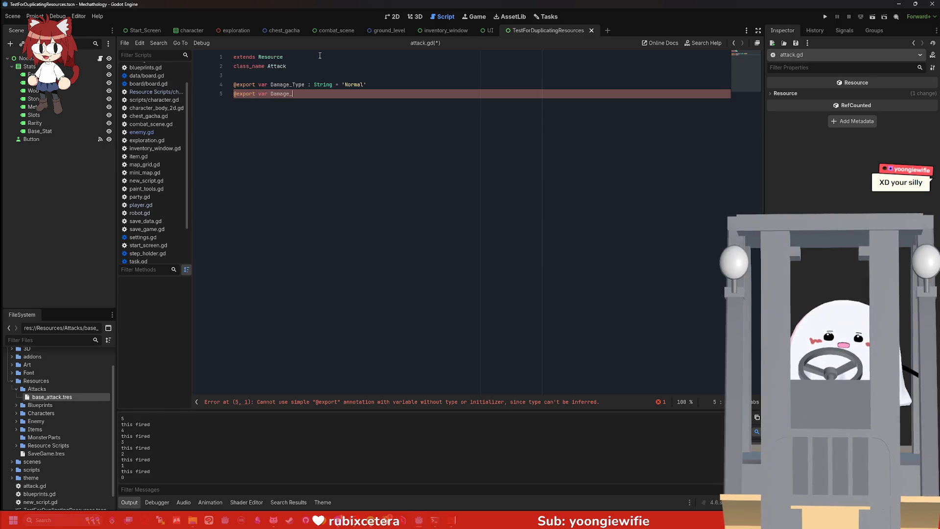
{"action": "key", "text": "BackSpace"}
{"action": "key", "text": "BackSpace"}
{"action": "key", "text": "BackSpace"}
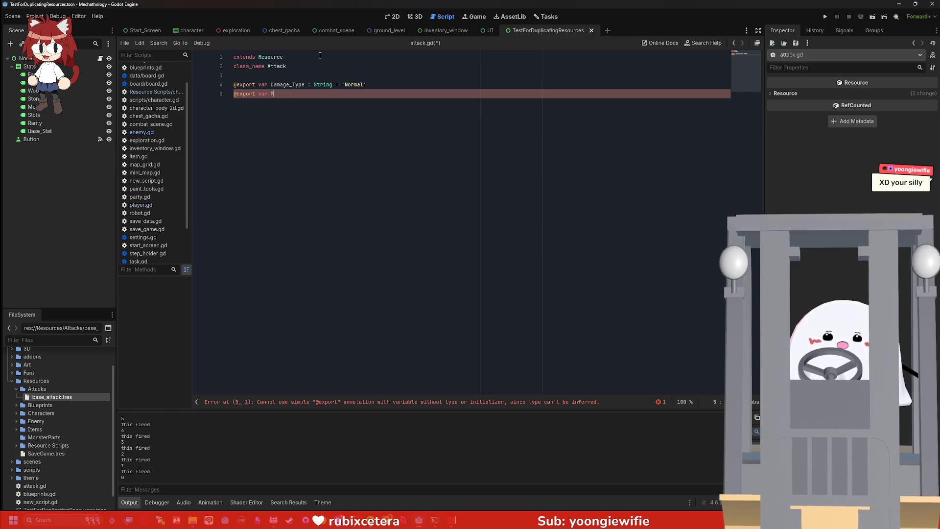
{"action": "type", "text": "in_Dam"}
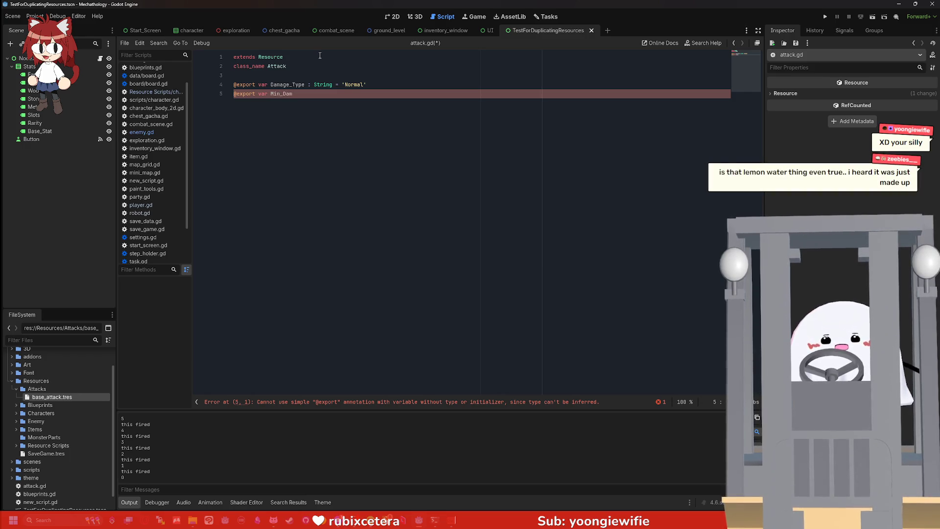
{"action": "type", "text": "age : "}
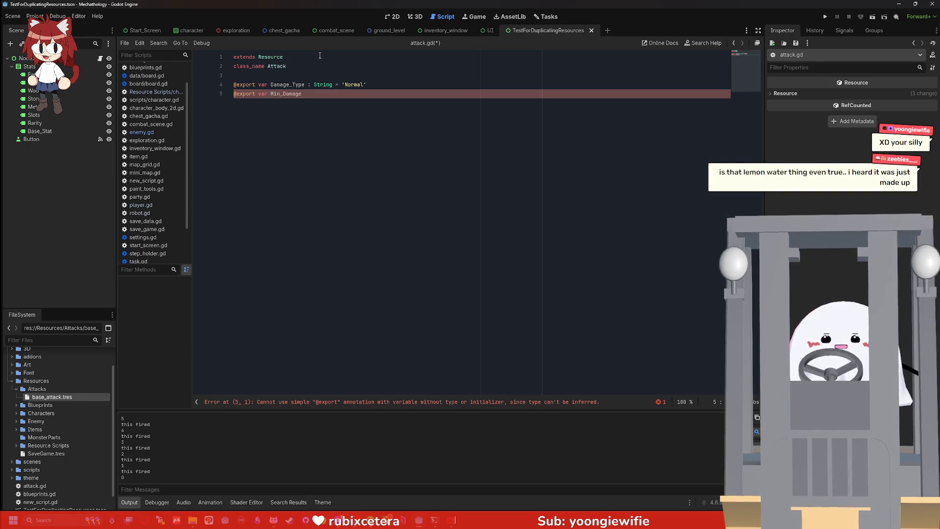
{"action": "type", "text": "int = "}
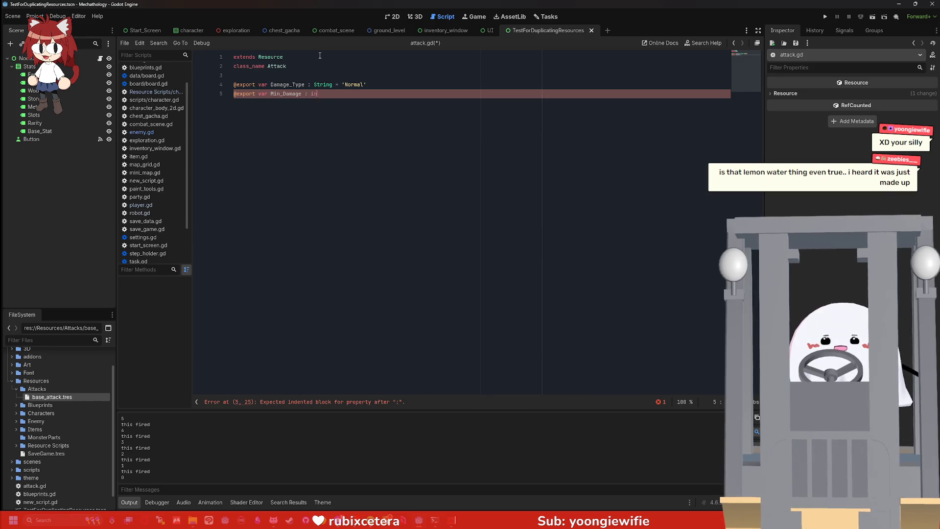
{"action": "type", "text": "'"}
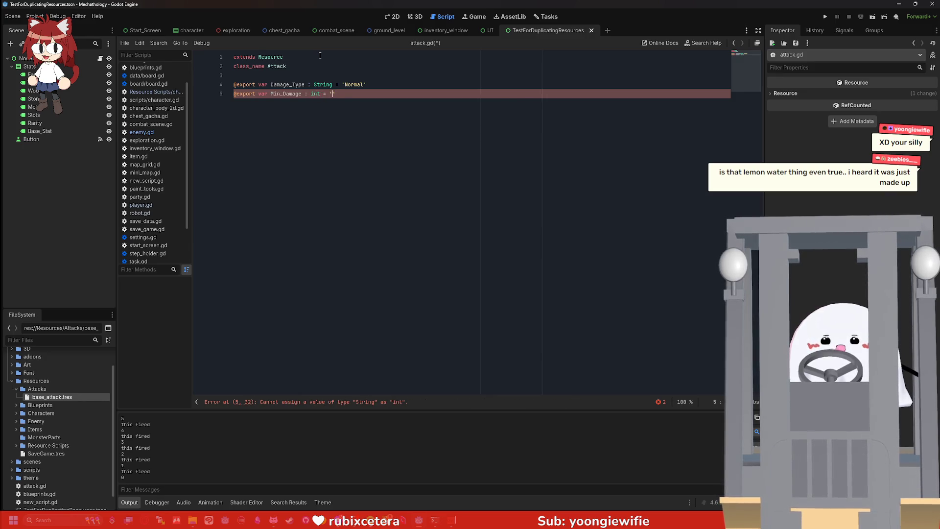
{"action": "key", "text": "Return"}
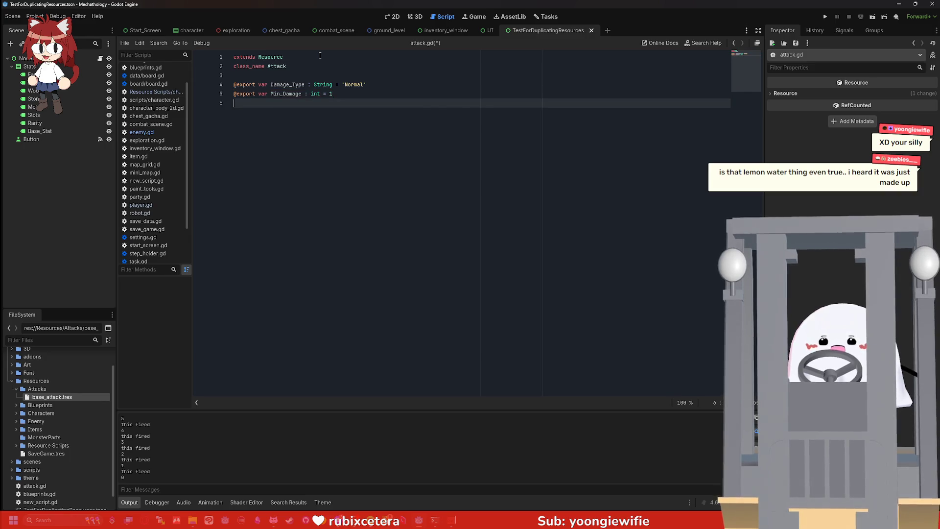
{"action": "type", "text": "@export var Max_"}
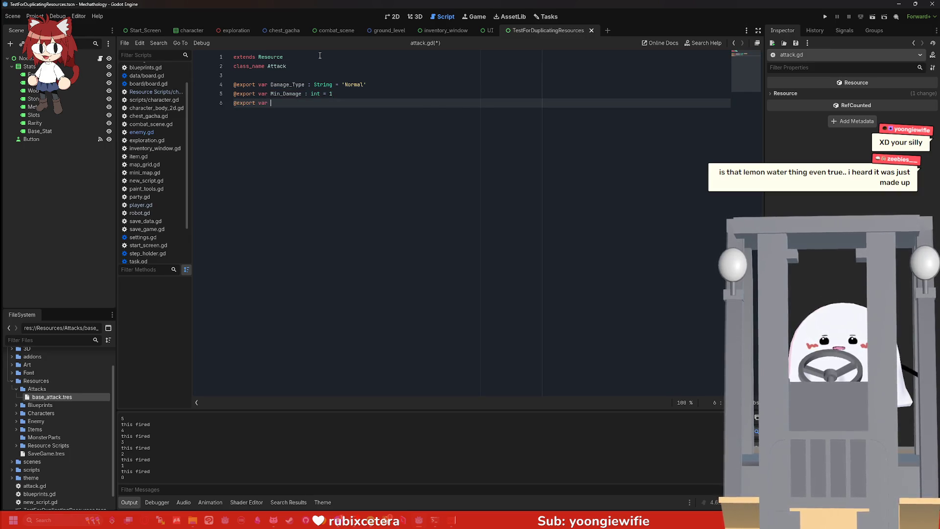
{"action": "type", "text": "Damage : int"}
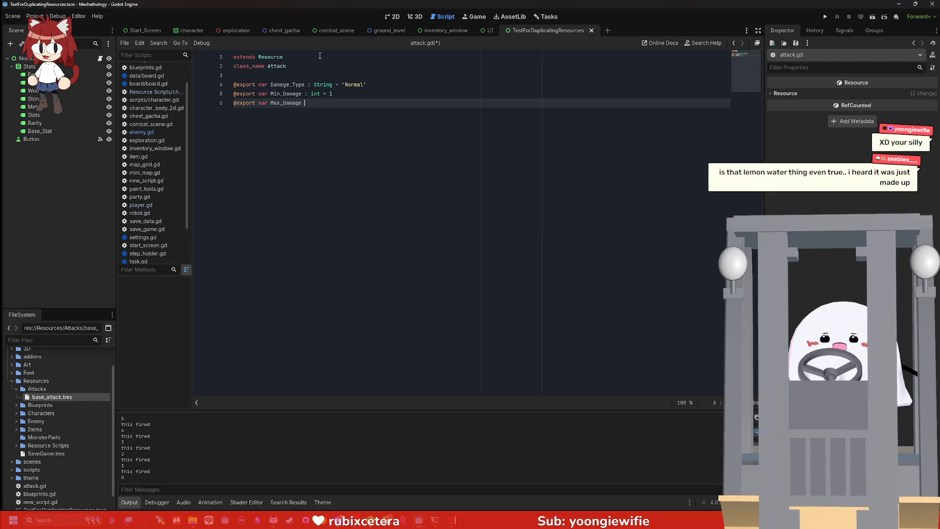
{"action": "type", "text": " = 1"}
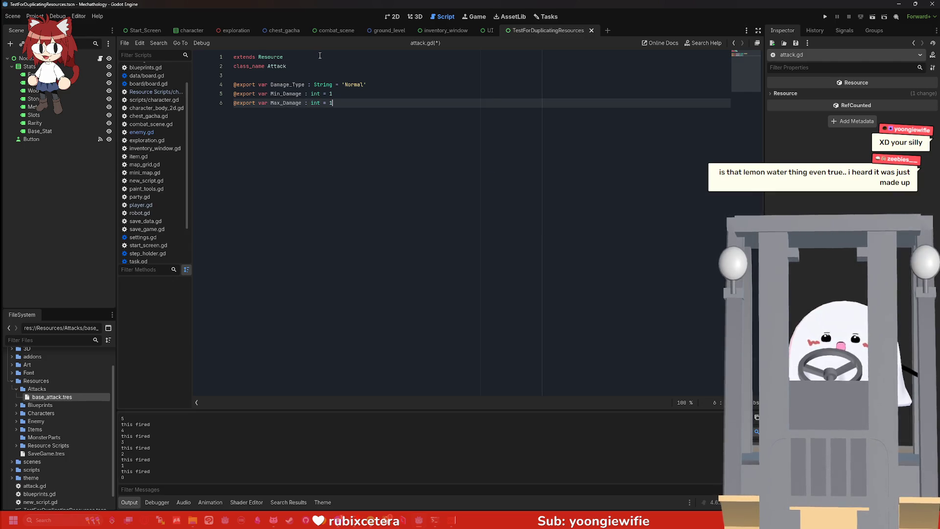
{"action": "key", "text": "Return"}
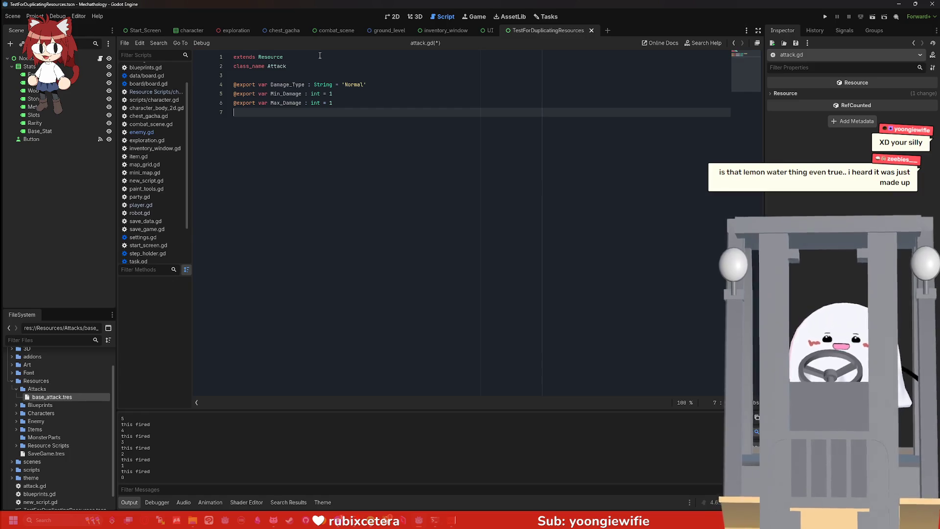
{"action": "type", "text": "@export var"}
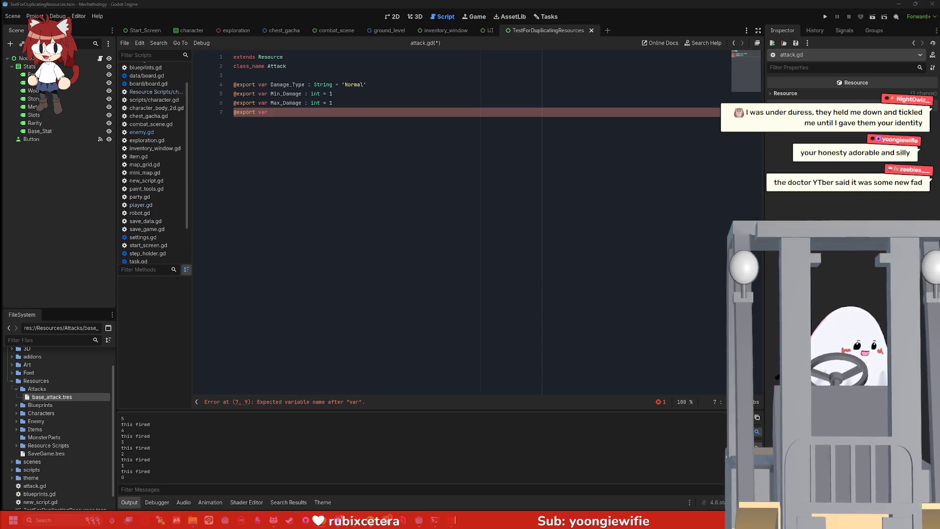
Step: Briefly bring up a YouTube video in the browser, then close it to return to Godot
{"action": "key", "text": "alt+Tab"}
{"action": "left_click_drag", "start_coordinate": [415, 70], "coordinate": [480, 17]}
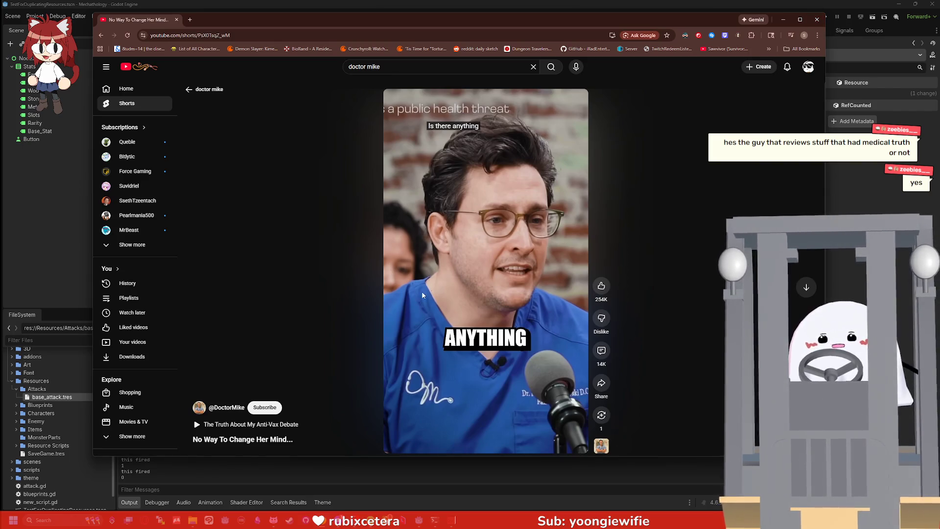
{"action": "left_click", "coordinate": [817, 20]}
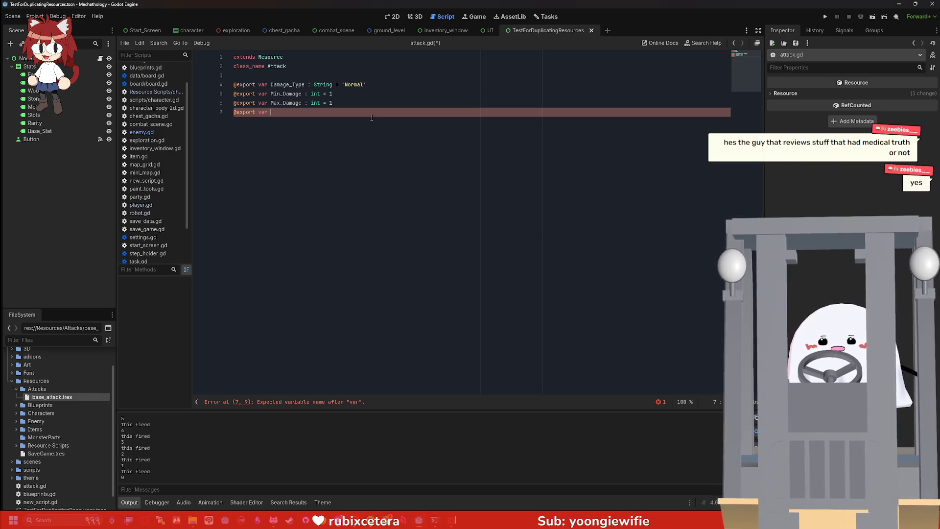
Step: Export Status : String = 'None' and Damage_Text defaulting to 'If you see this, you die.', then save
{"action": "type", "text": "Status :"}
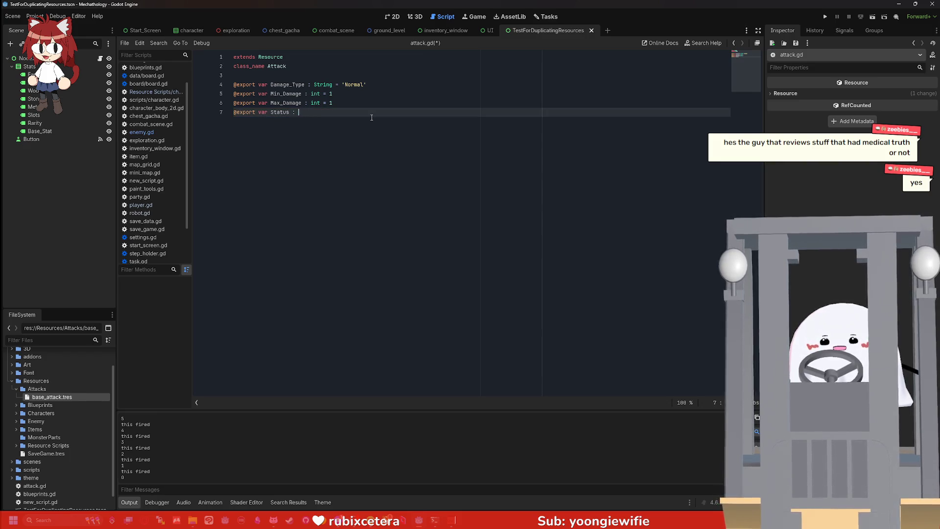
{"action": "type", "text": " String = 'Non"}
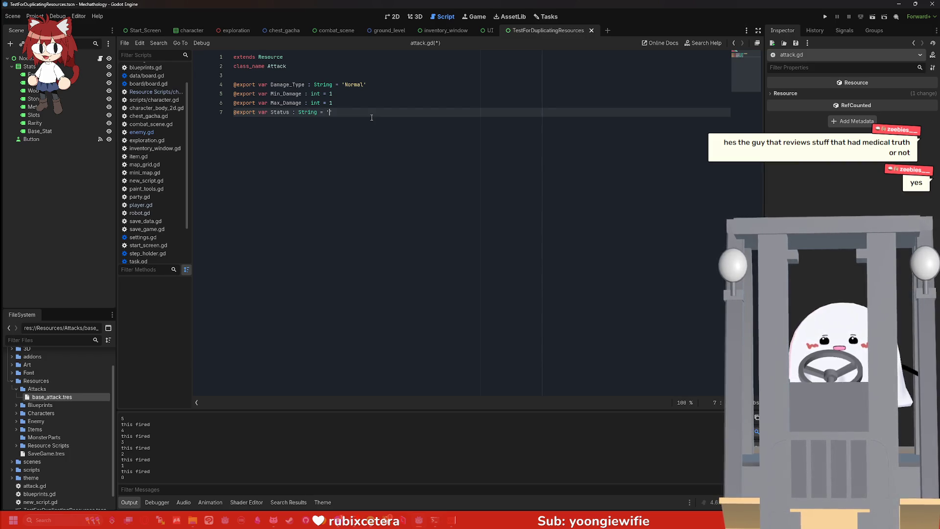
{"action": "type", "text": "e"}
{"action": "key", "text": "Return"}
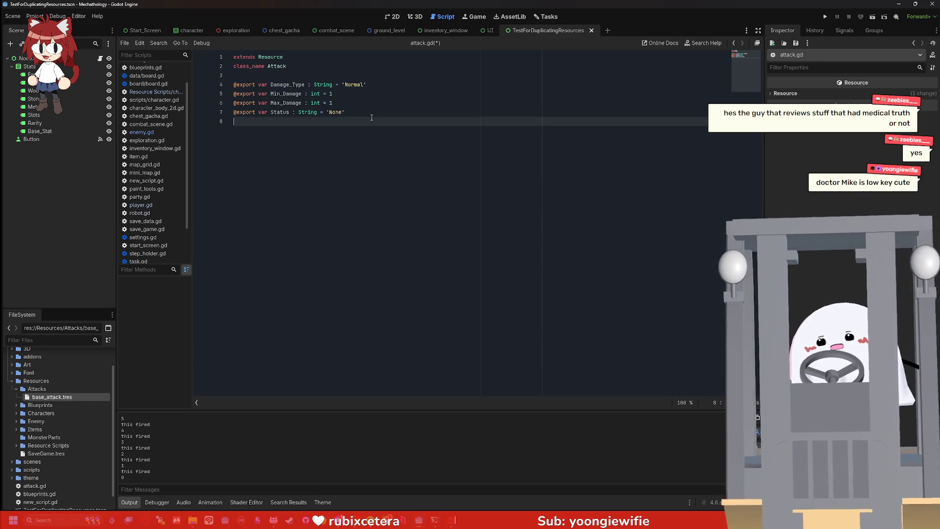
{"action": "type", "text": "@export var "}
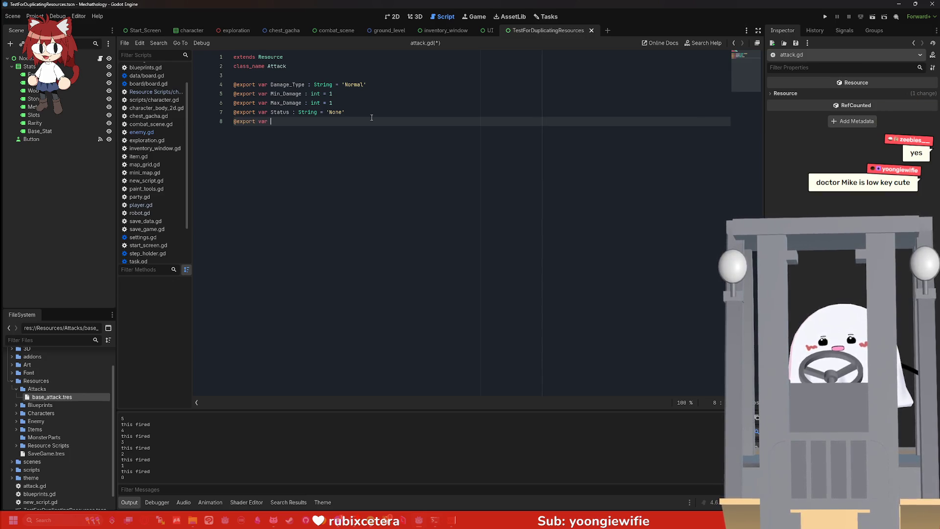
{"action": "type", "text": "Damage_Text :"}
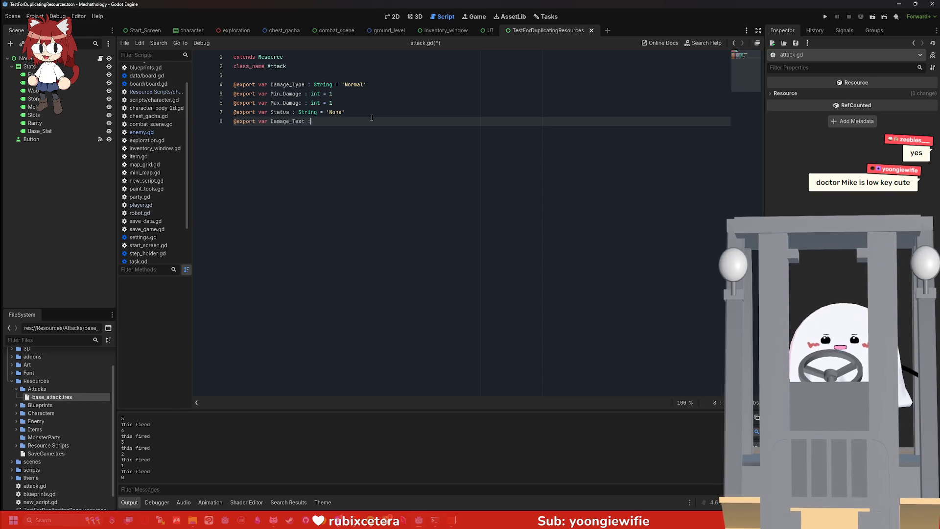
{"action": "type", "text": " String = \""}
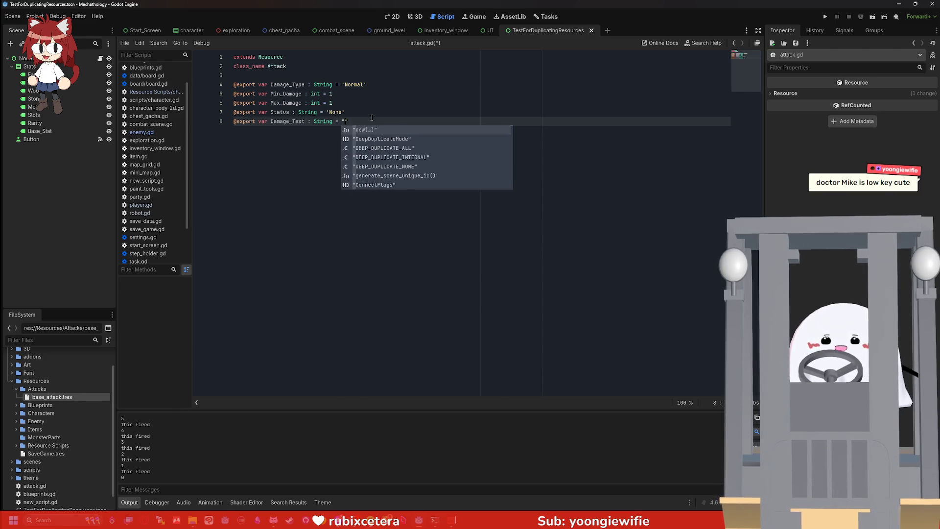
{"action": "key", "text": "BackSpace"}
{"action": "type", "text": "'Y"}
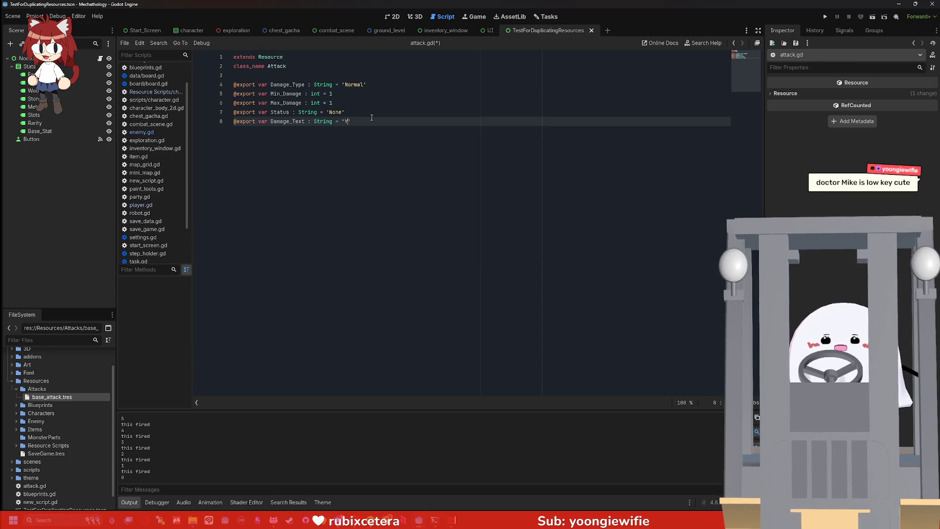
{"action": "key", "text": "BackSpace"}
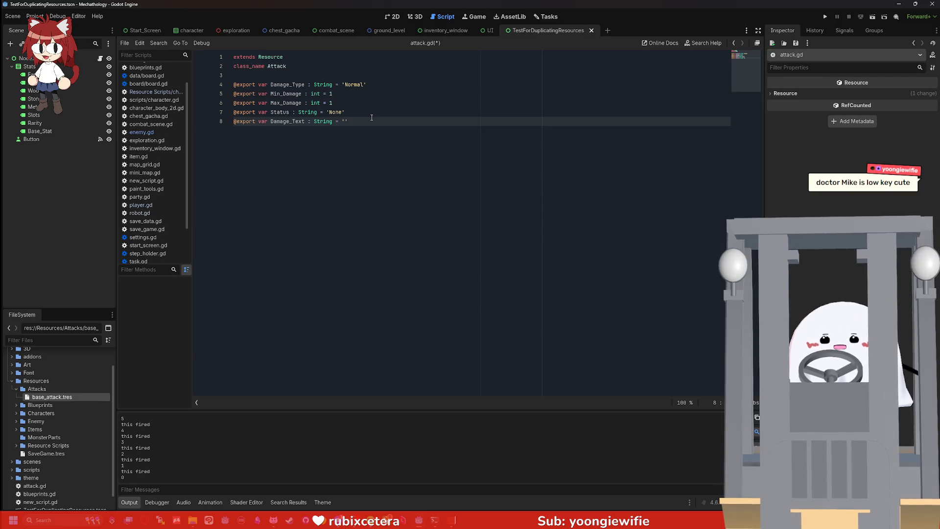
{"action": "type", "text": "If you see this, "}
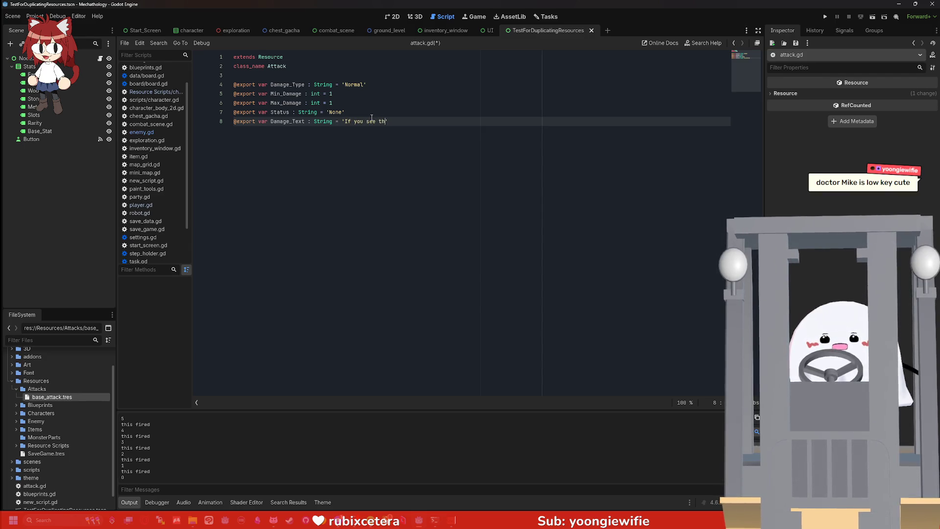
{"action": "type", "text": "you die."}
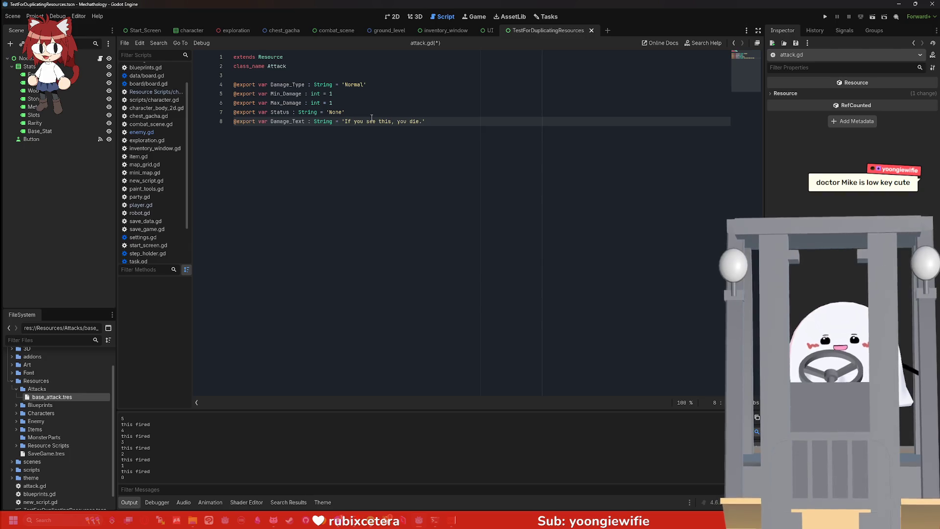
{"action": "key", "text": "ctrl+s"}
Step: Start a blank line 9 and briefly select the Damage_Type line
{"action": "left_click", "coordinate": [436, 123]}
{"action": "key", "text": "Return"}
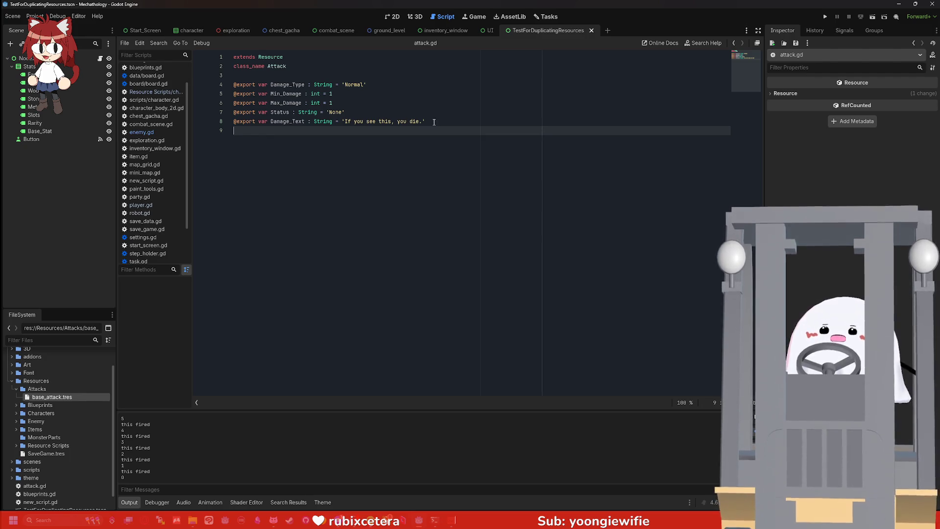
{"action": "left_click", "coordinate": [354, 100]}
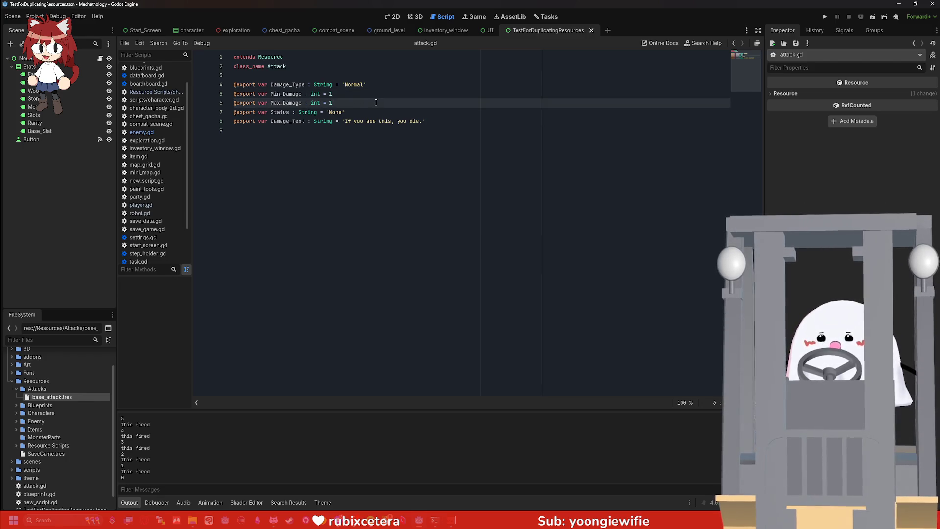
{"action": "left_click", "coordinate": [387, 84]}
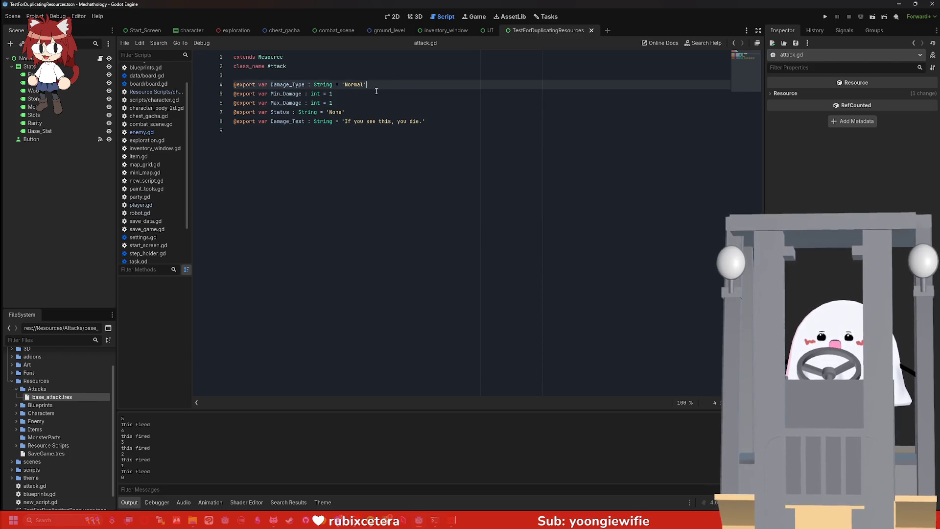
{"action": "left_click_drag", "start_coordinate": [386, 84], "coordinate": [188, 80]}
{"action": "left_click", "coordinate": [368, 83]}
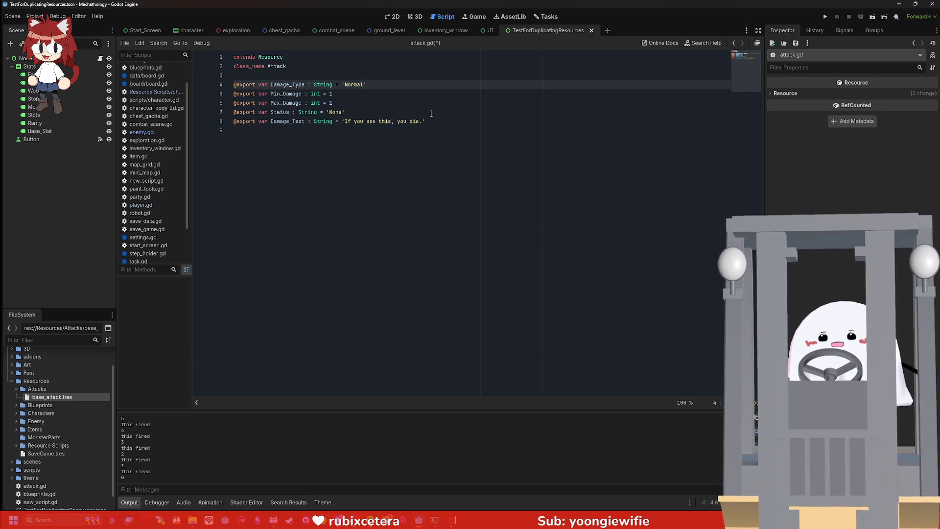
{"action": "left_click", "coordinate": [460, 123]}
{"action": "key", "text": "Return"}
{"action": "type", "text": "@export var B"}
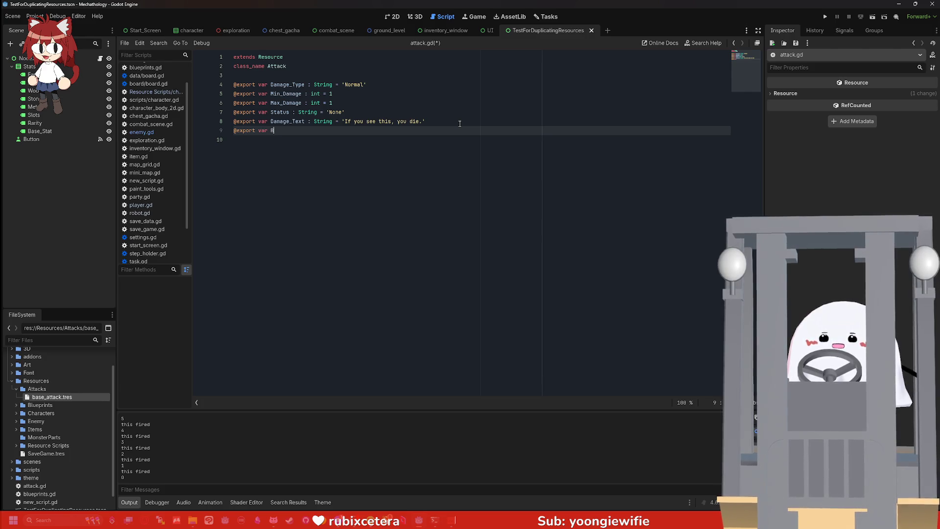
{"action": "type", "text": "ypass_Res"}
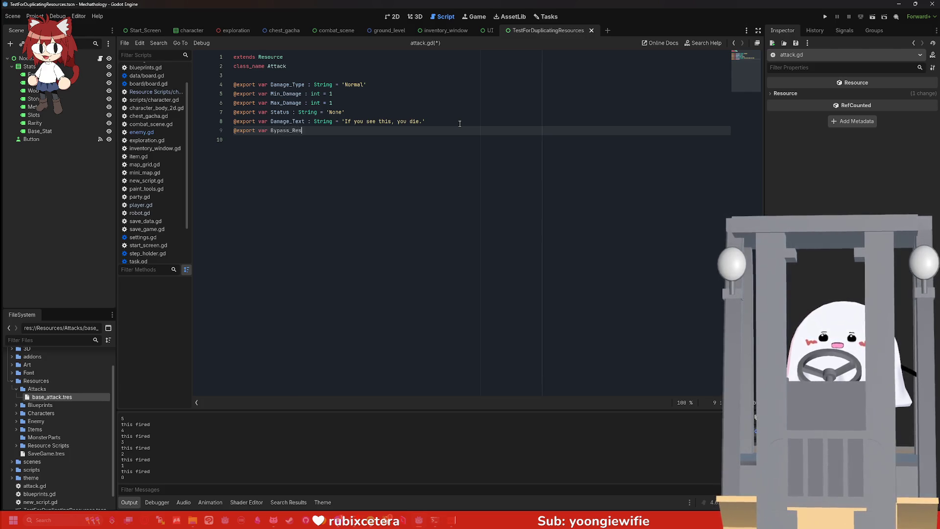
{"action": "type", "text": "istance : bool = "}
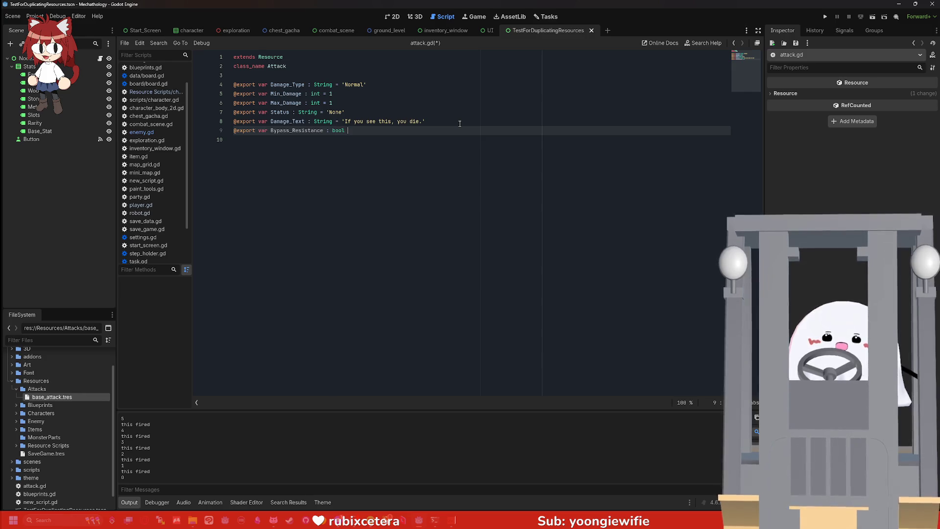
{"action": "type", "text": "True"}
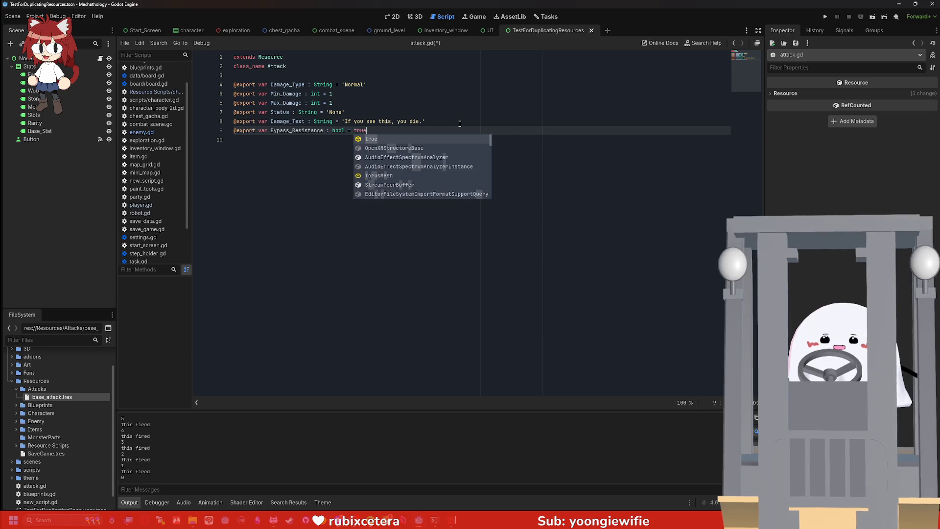
{"action": "key", "text": "Return"}
{"action": "key", "text": "Return"}
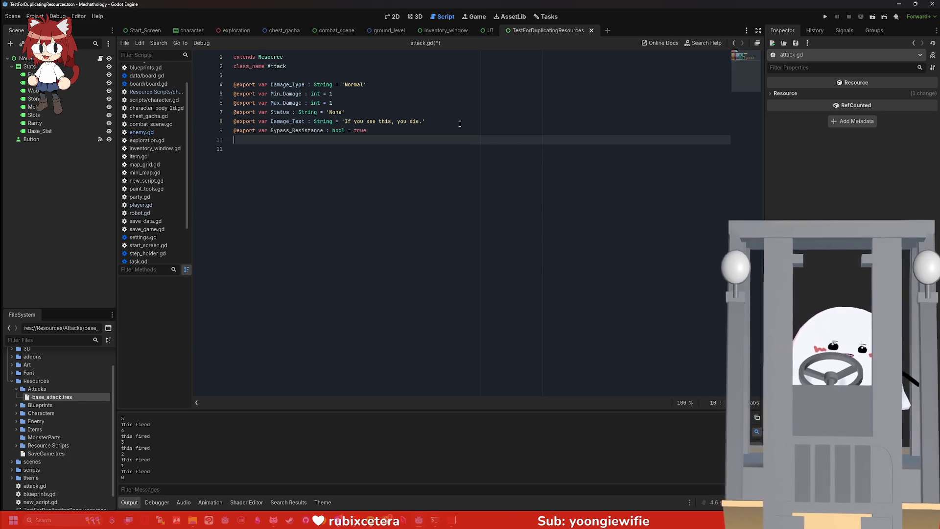
{"action": "key", "text": "Up"}
{"action": "key", "text": "BackSpace"}
{"action": "key", "text": "BackSpace"}
{"action": "key", "text": "BackSpace"}
{"action": "type", "text": "false"}
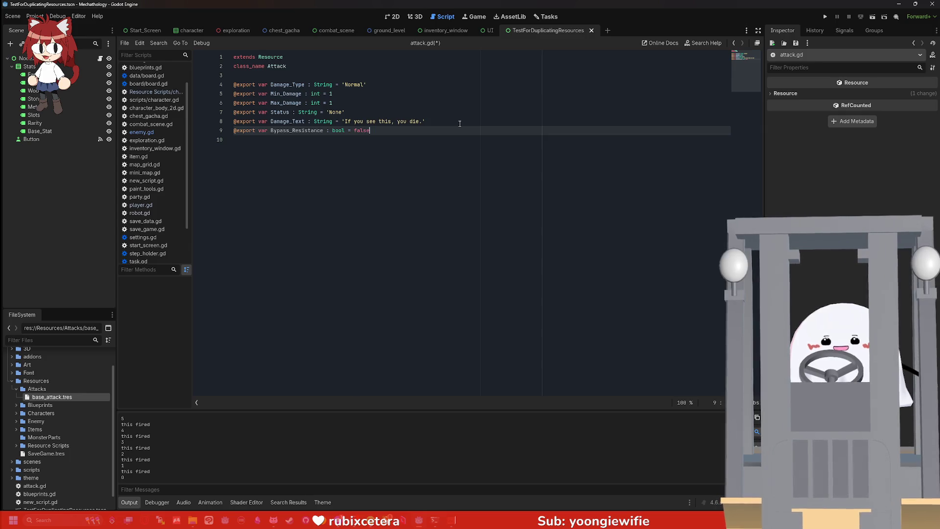
{"action": "key", "text": "Down"}
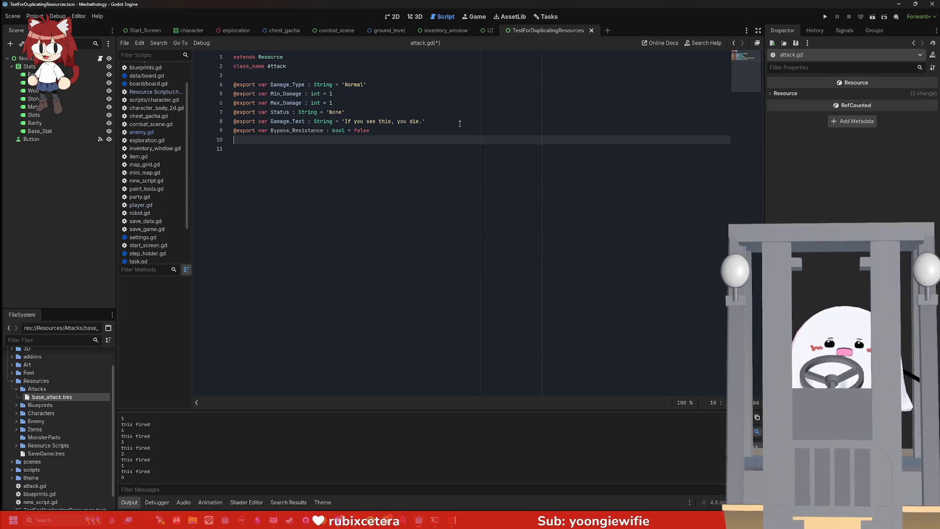
{"action": "key", "text": "ctrl+s"}
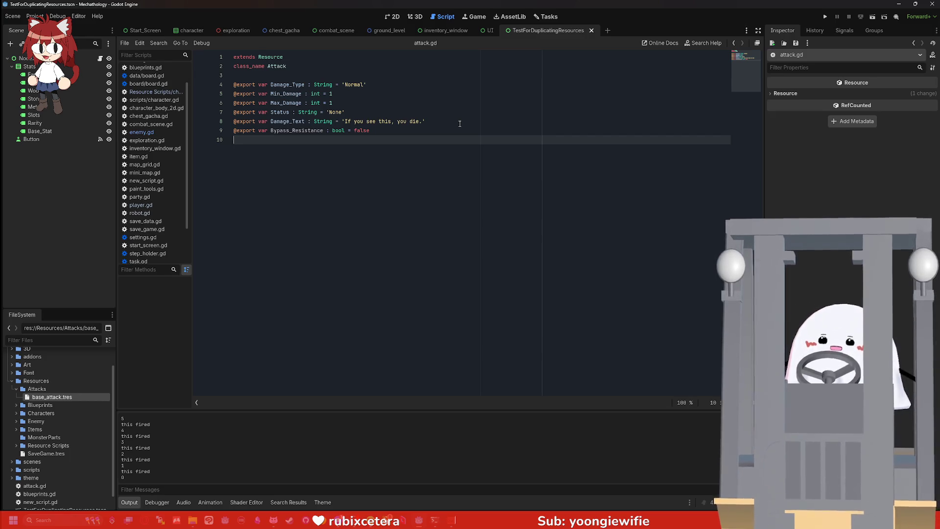
Step: Try Bool as Bypass_Resistance's type, then revert it to bool
{"action": "double_click", "coordinate": [338, 131]}
{"action": "type", "text": "Bool"}
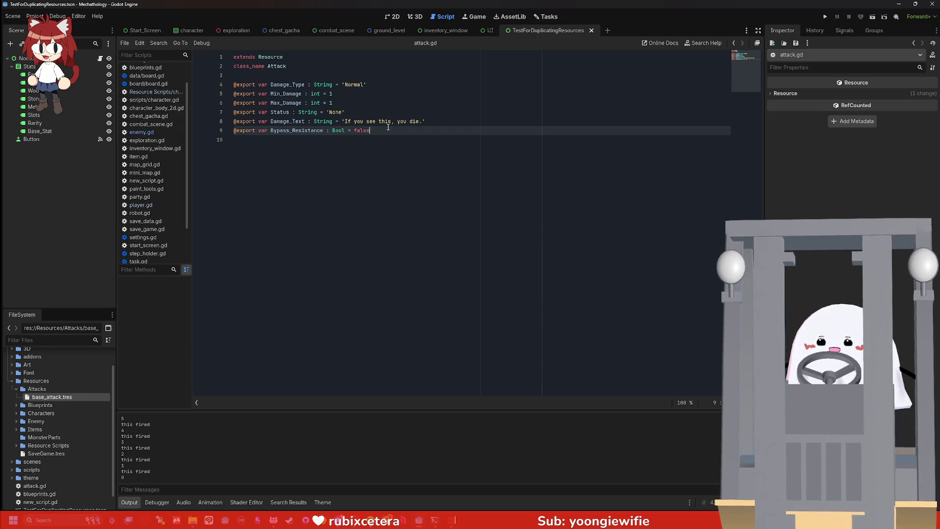
{"action": "left_click", "coordinate": [400, 141]}
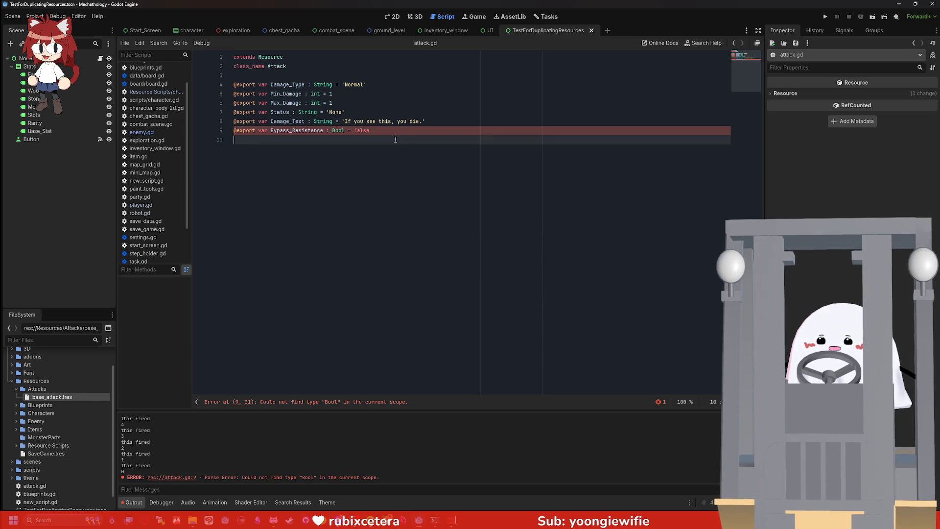
{"action": "double_click", "coordinate": [341, 131]}
{"action": "type", "text": "bool"}
{"action": "left_click", "coordinate": [351, 144]}
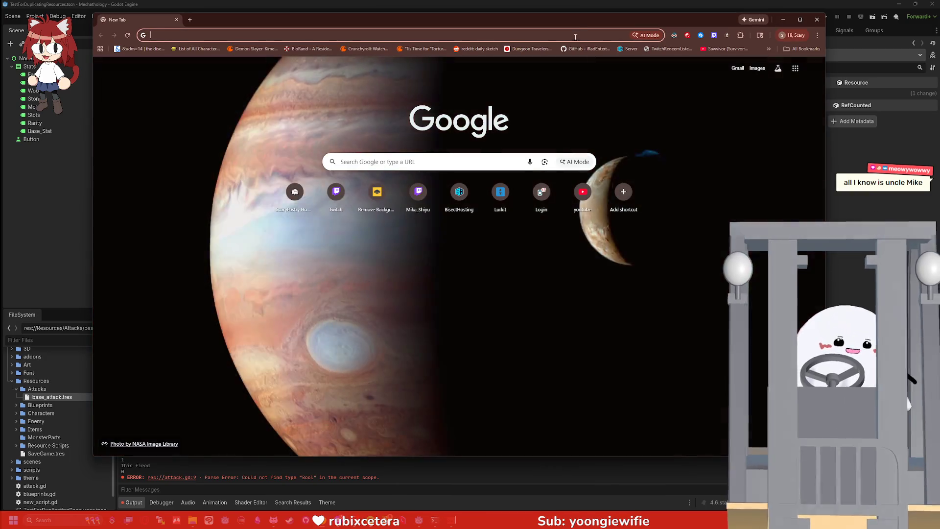
{"action": "left_click_drag", "start_coordinate": [630, 20], "coordinate": [939, 19]}
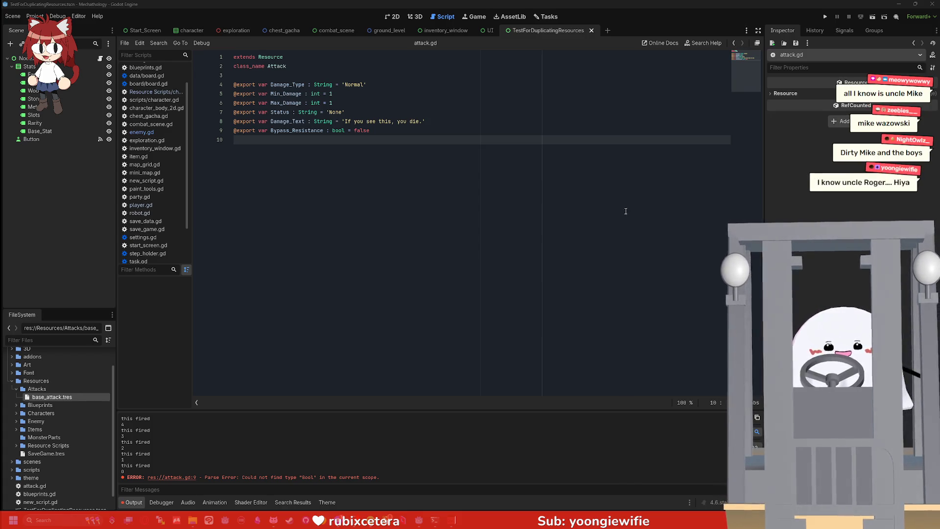
{"action": "left_click", "coordinate": [597, 192]}
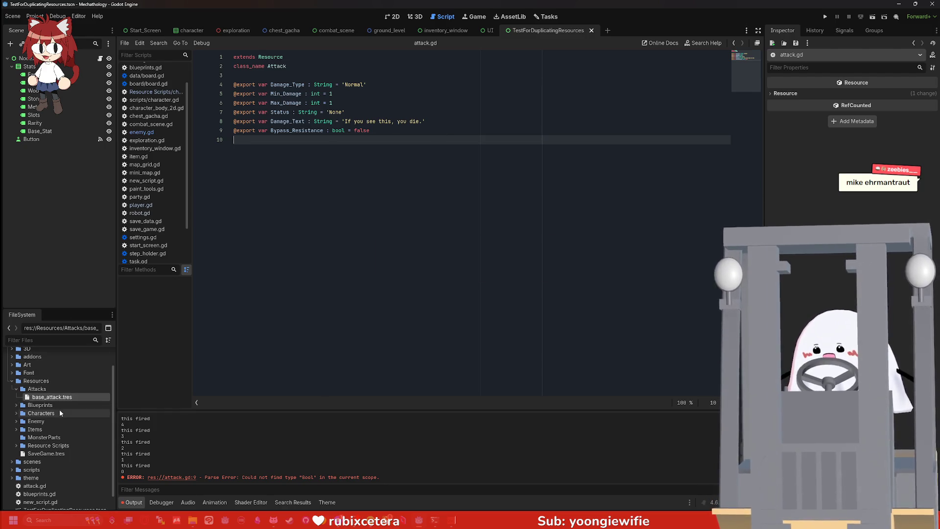
Step: Change Ability_1 and Ability_2 types in enemy.gd from Resource to Attack and save
{"action": "left_click", "coordinate": [16, 421]}
{"action": "left_click", "coordinate": [78, 429]}
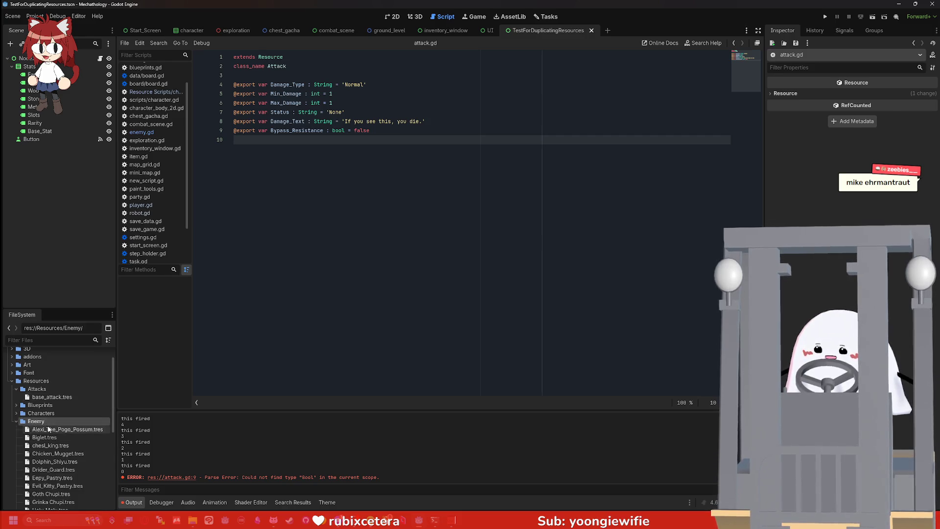
{"action": "left_click", "coordinate": [881, 261]}
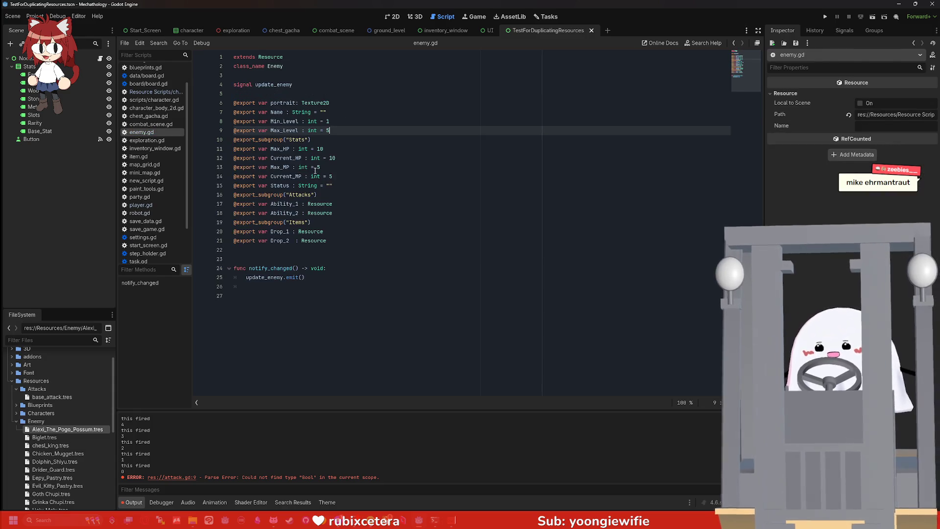
{"action": "double_click", "coordinate": [321, 232]}
{"action": "double_click", "coordinate": [312, 205]}
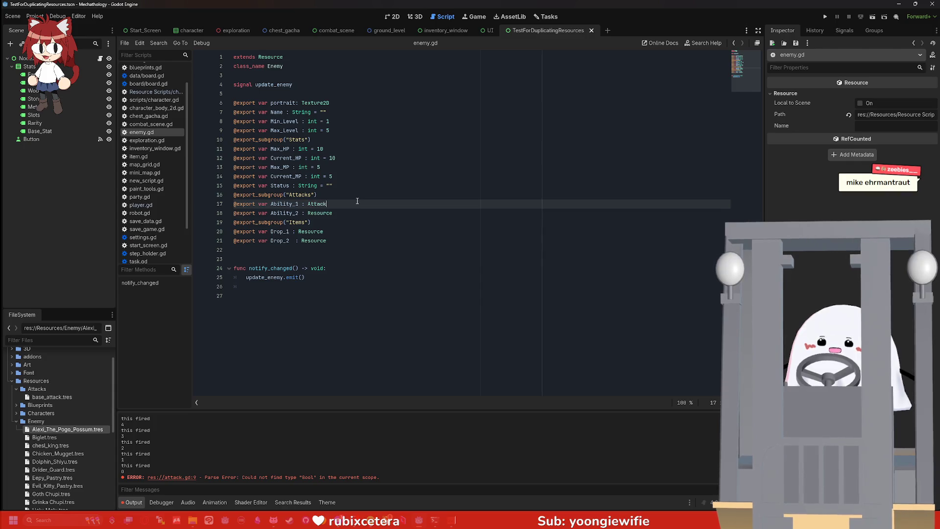
{"action": "type", "text": "Attack"}
{"action": "key", "text": "Escape"}
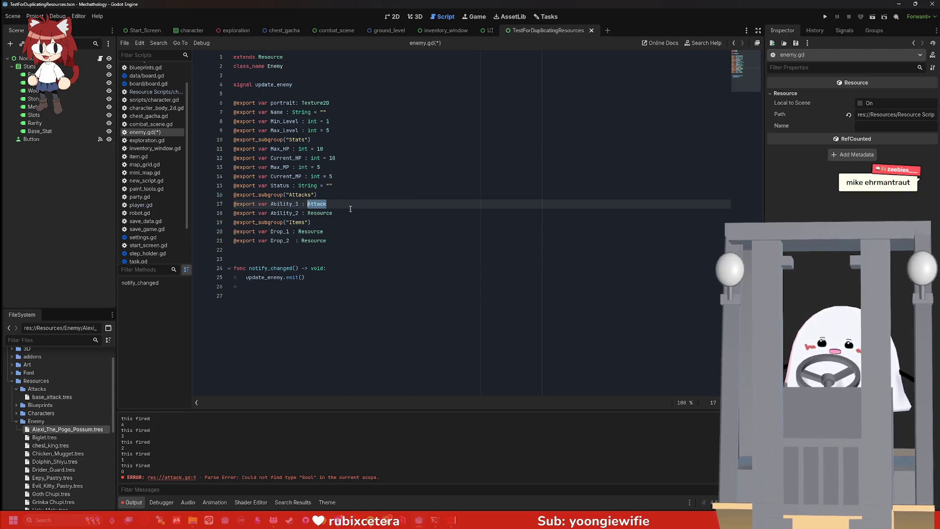
{"action": "double_click", "coordinate": [320, 214]}
{"action": "type", "text": "Attack"}
{"action": "key", "text": "Escape"}
{"action": "key", "text": "ctrl+s"}
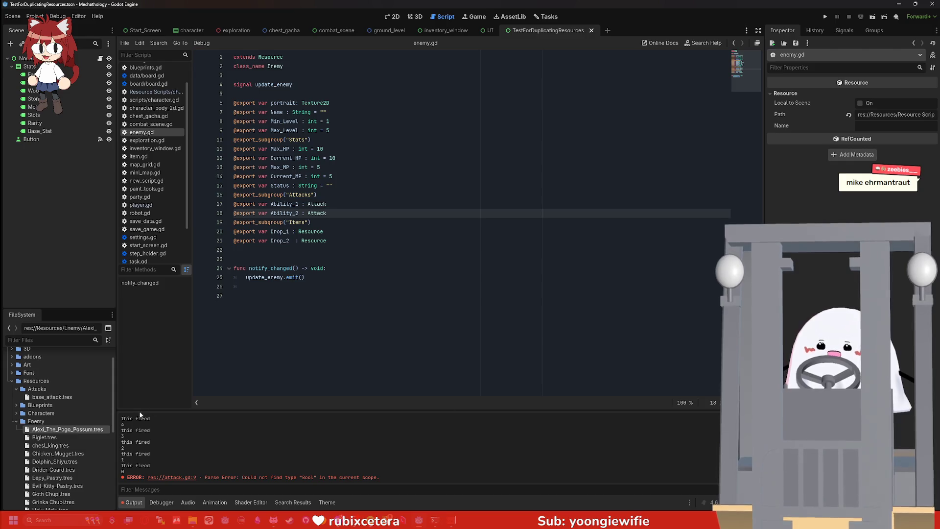
Step: Assign a new Attack resource to Alexi The Pogo Possum's Ability 1
{"action": "left_click", "coordinate": [80, 430]}
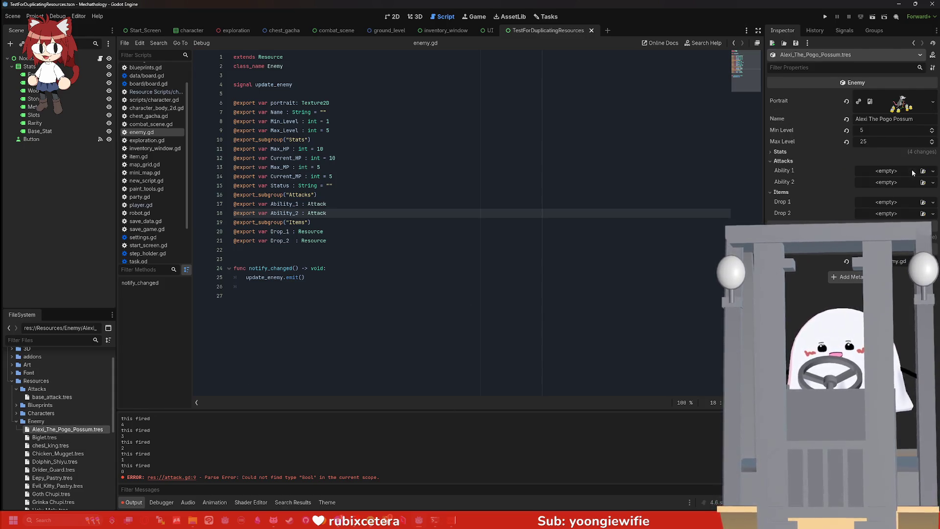
{"action": "left_click", "coordinate": [931, 172]}
{"action": "left_click", "coordinate": [902, 190]}
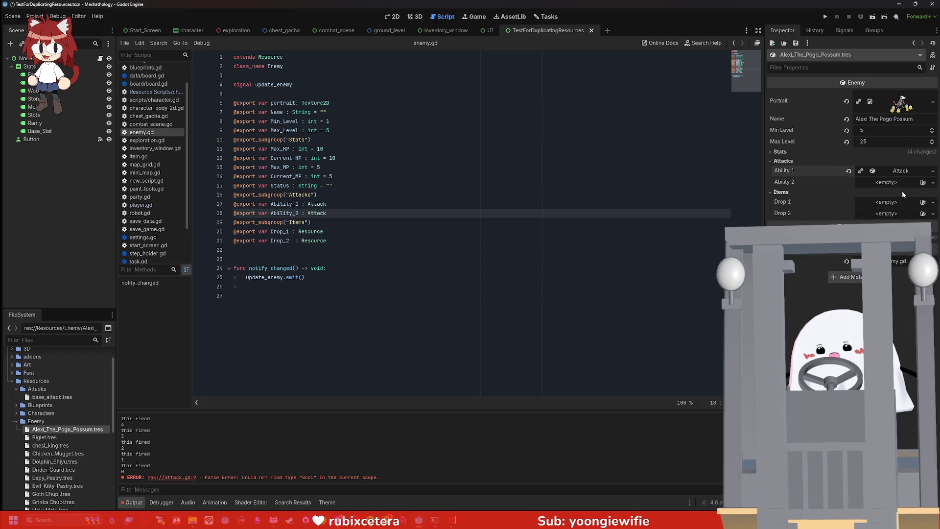
{"action": "left_click", "coordinate": [879, 172]}
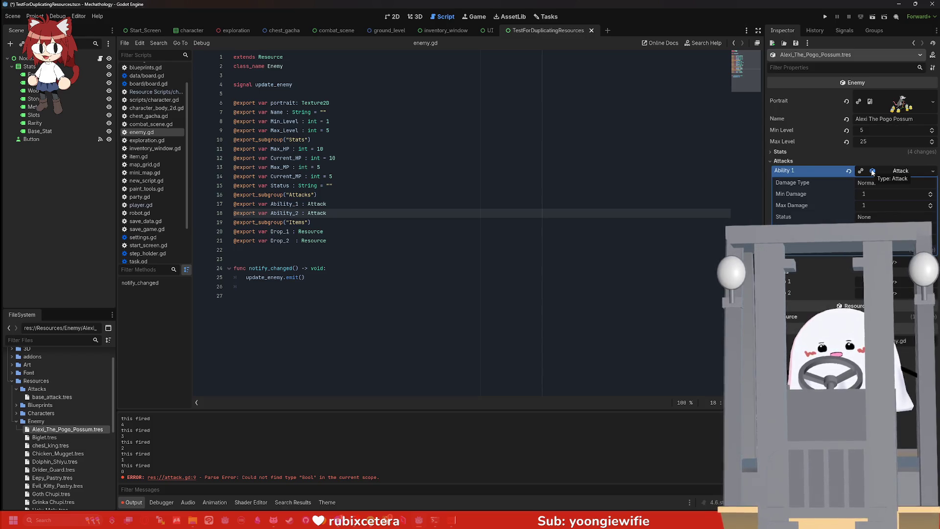
Step: Set the attack to Damage Type Piss, damage 5–35, Status Toxic, and save
{"action": "left_click", "coordinate": [872, 194]}
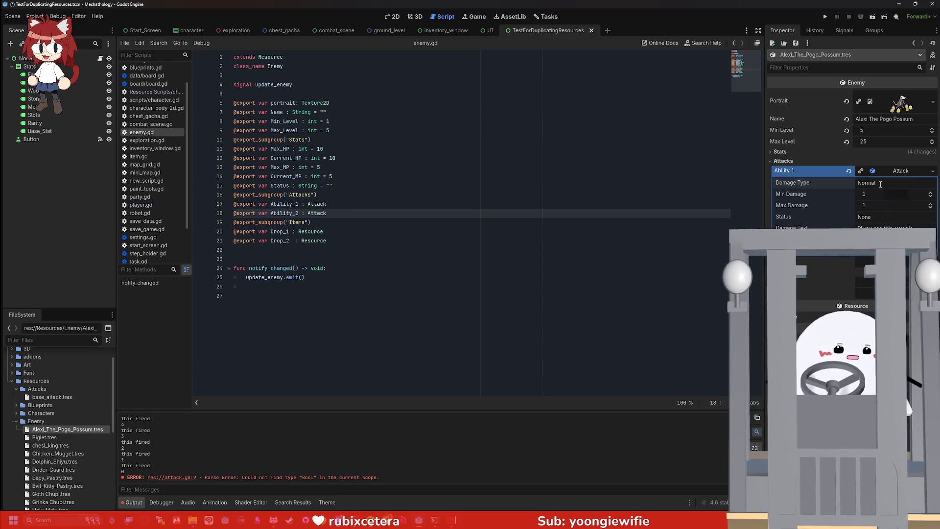
{"action": "key", "text": "shift+Tab"}
{"action": "type", "text": "Piss"}
{"action": "key", "text": "Tab"}
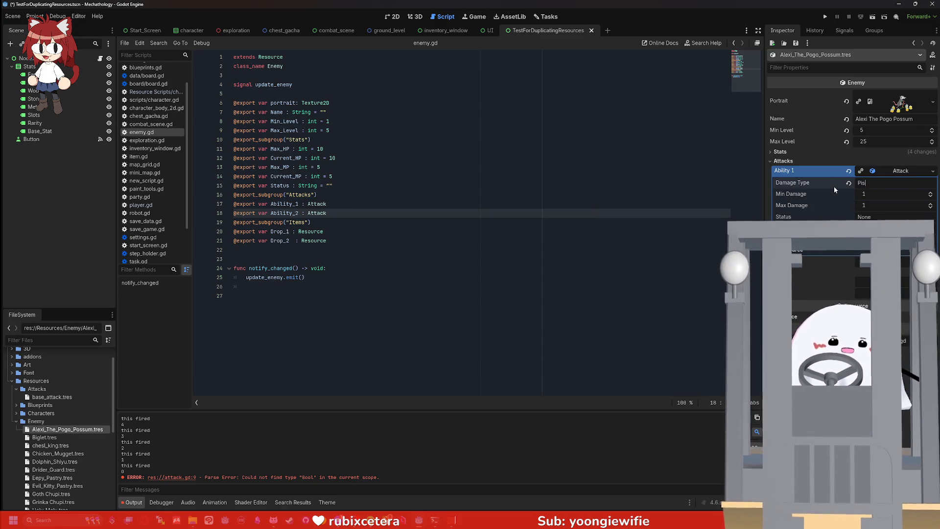
{"action": "type", "text": "5"}
{"action": "key", "text": "Tab"}
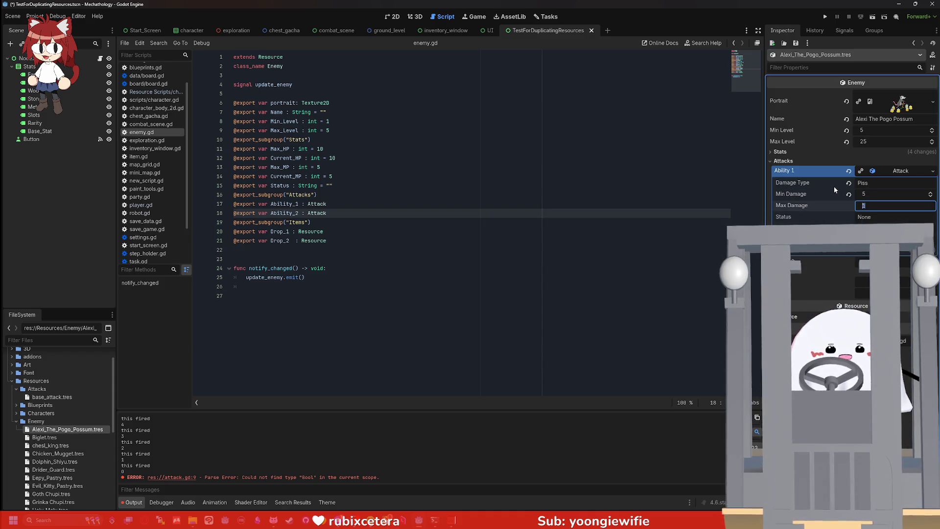
{"action": "type", "text": "35"}
{"action": "key", "text": "Tab"}
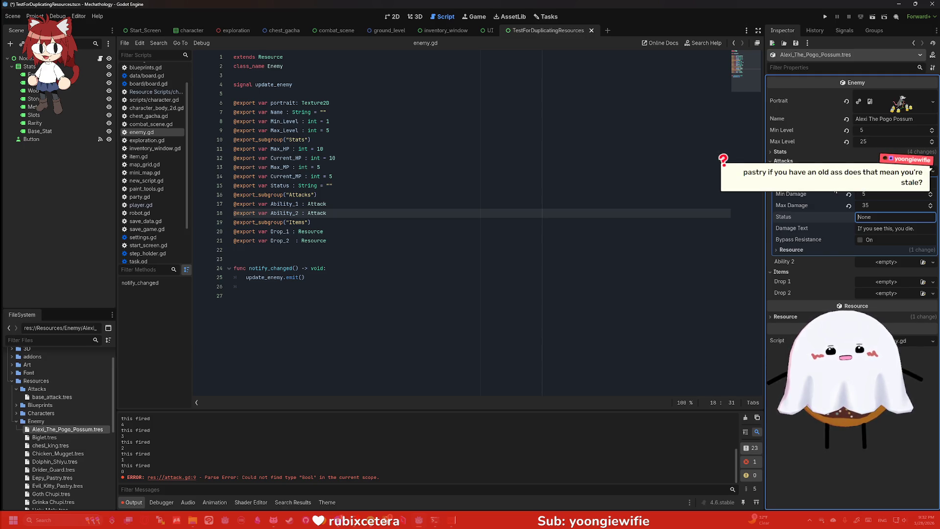
{"action": "type", "text": "Toxice"}
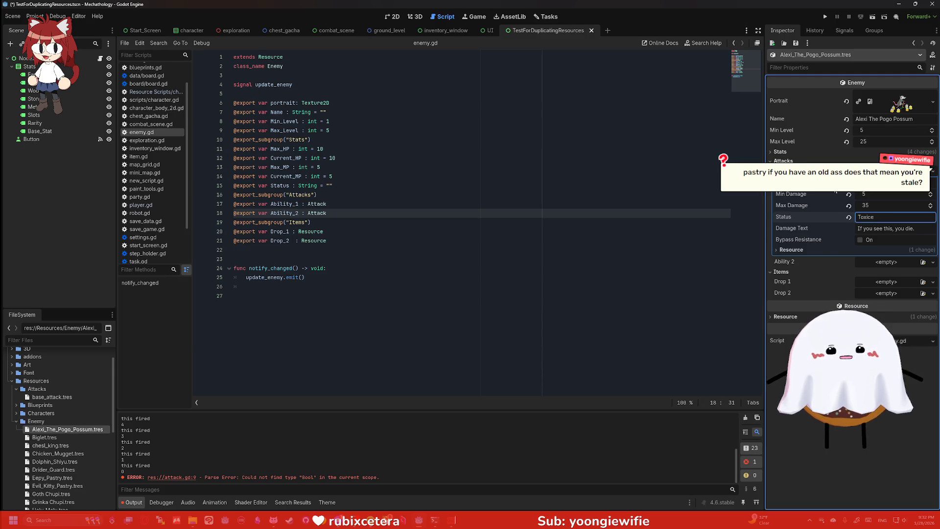
{"action": "key", "text": "BackSpace"}
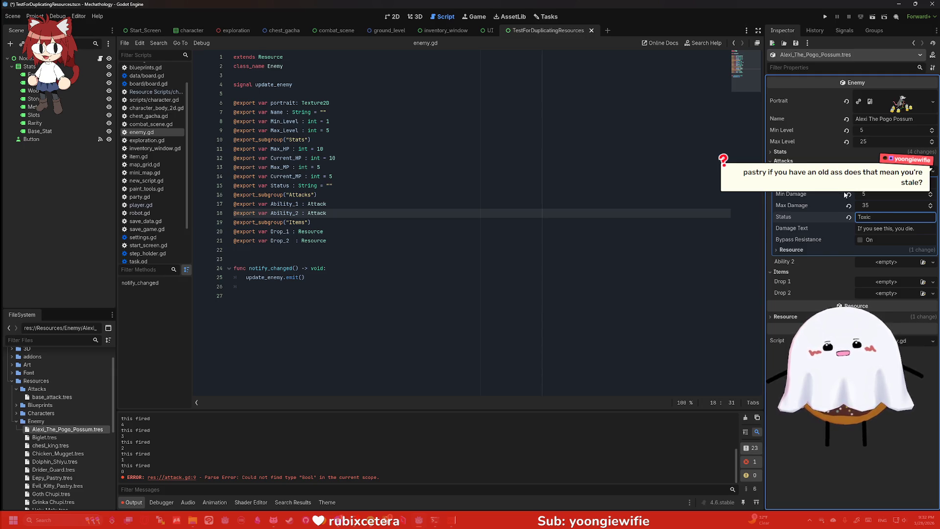
{"action": "key", "text": "ctrl+s"}
{"action": "left_click", "coordinate": [59, 397]}
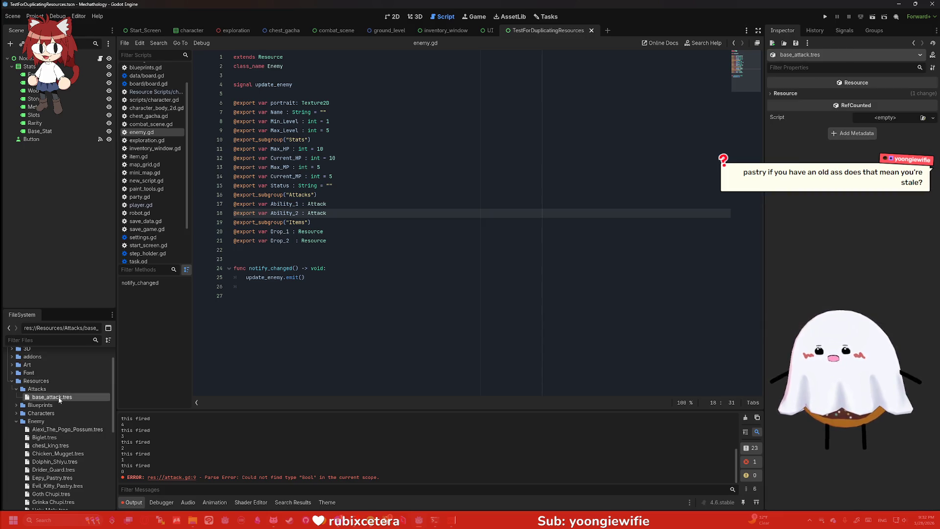
Step: Attach the attack.gd script to base_attack.tres, then return to Alexi_The_Pogo_Possum.tres
{"action": "left_click", "coordinate": [793, 93]}
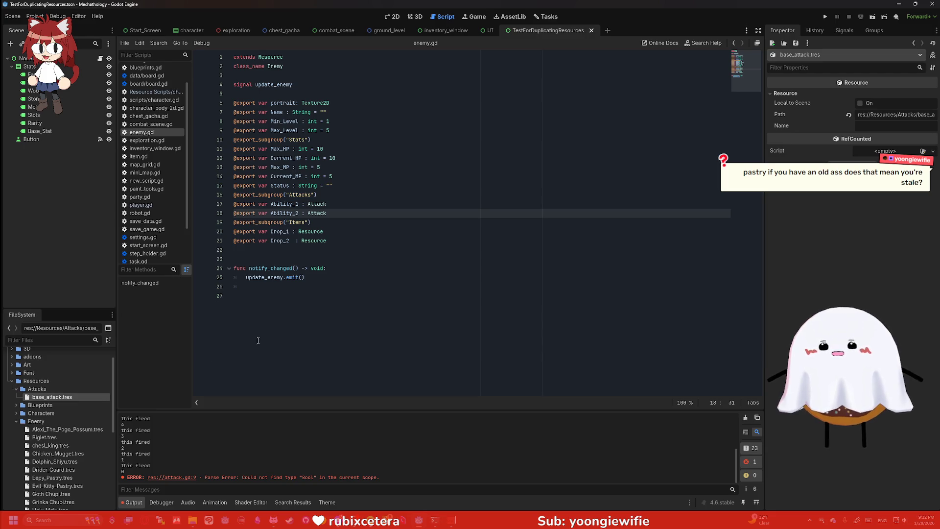
{"action": "left_click", "coordinate": [932, 150]}
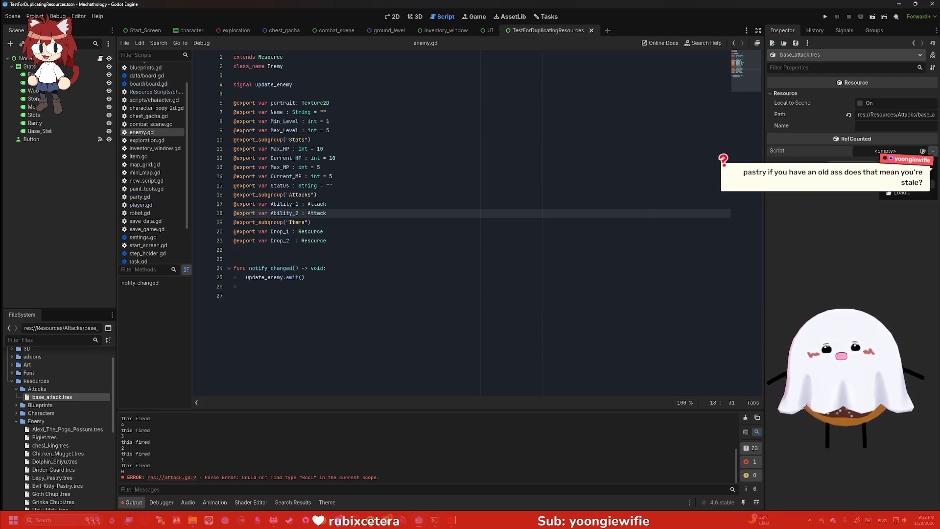
{"action": "left_click", "coordinate": [901, 182]}
{"action": "type", "text": "attac"}
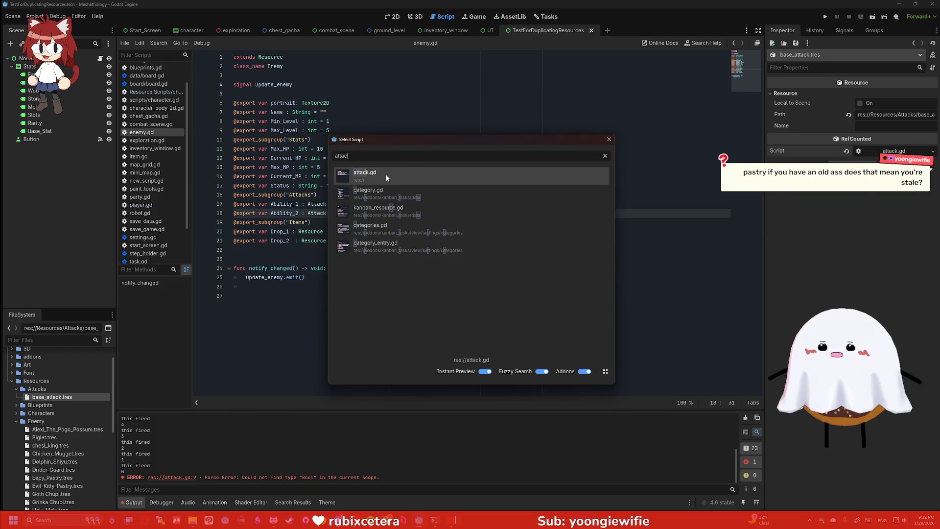
{"action": "double_click", "coordinate": [386, 174]}
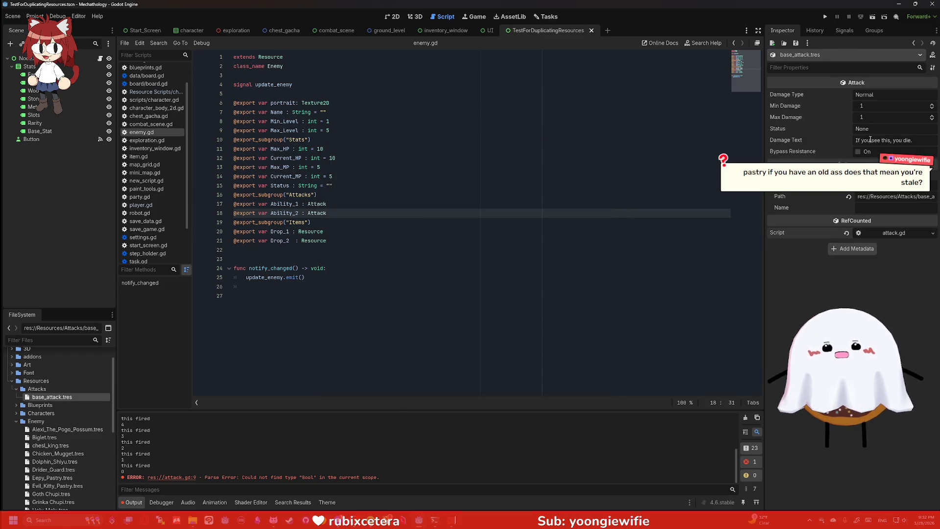
{"action": "left_click", "coordinate": [72, 429]}
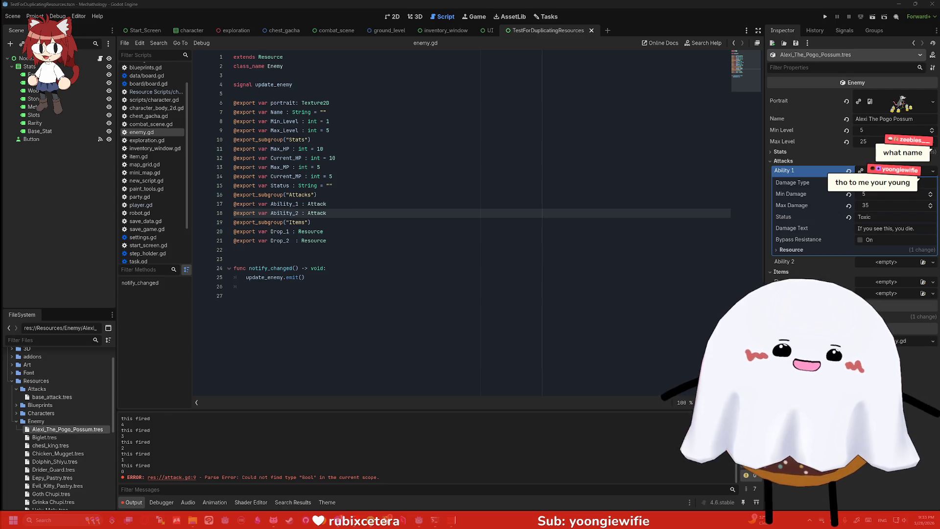
Step: Turn on Bypass Resistance for Alexi's Ability 1 and set its damage text to 'Oh god, he threw the bottle at me.'
{"action": "left_click", "coordinate": [356, 277]}
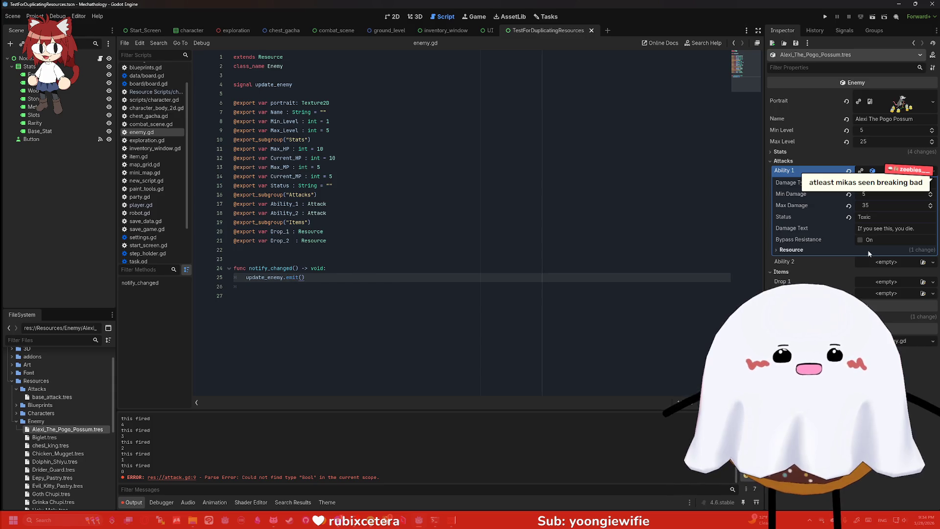
{"action": "left_click", "coordinate": [880, 240]}
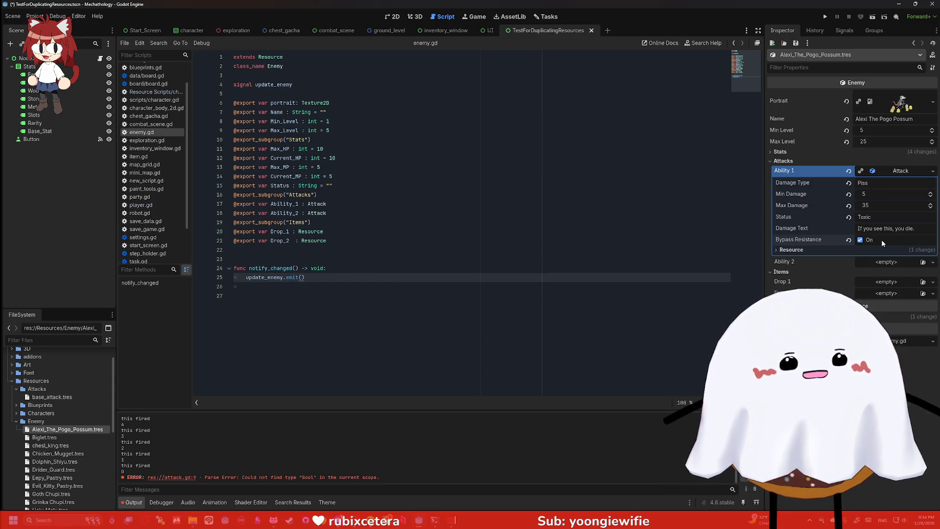
{"action": "left_click_drag", "start_coordinate": [917, 234], "coordinate": [890, 234]}
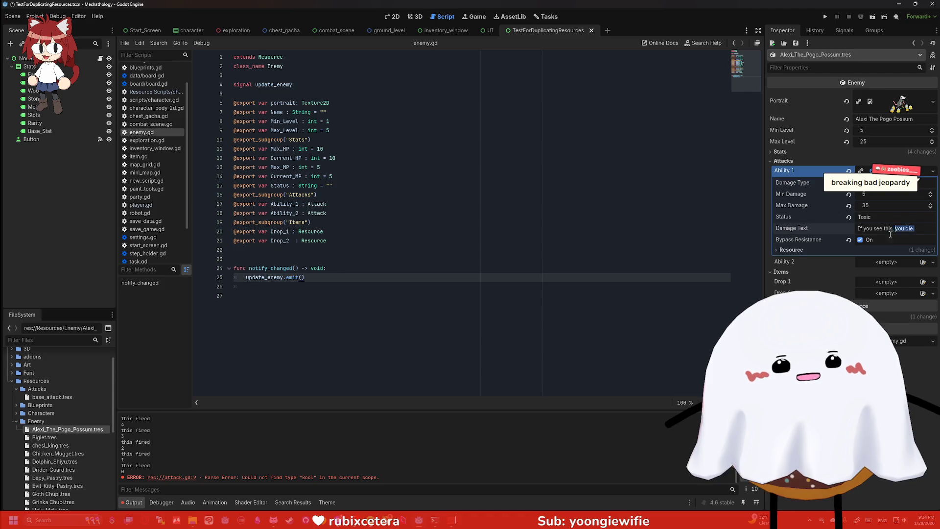
{"action": "key", "text": "ctrl+a"}
{"action": "type", "text": "Oh gf"}
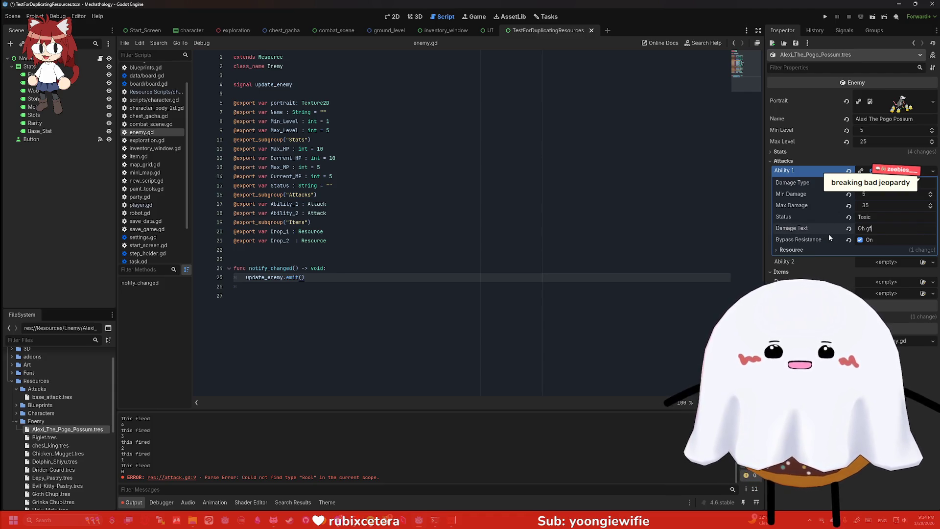
{"action": "key", "text": "BackSpace"}
{"action": "type", "text": "od, he thr"}
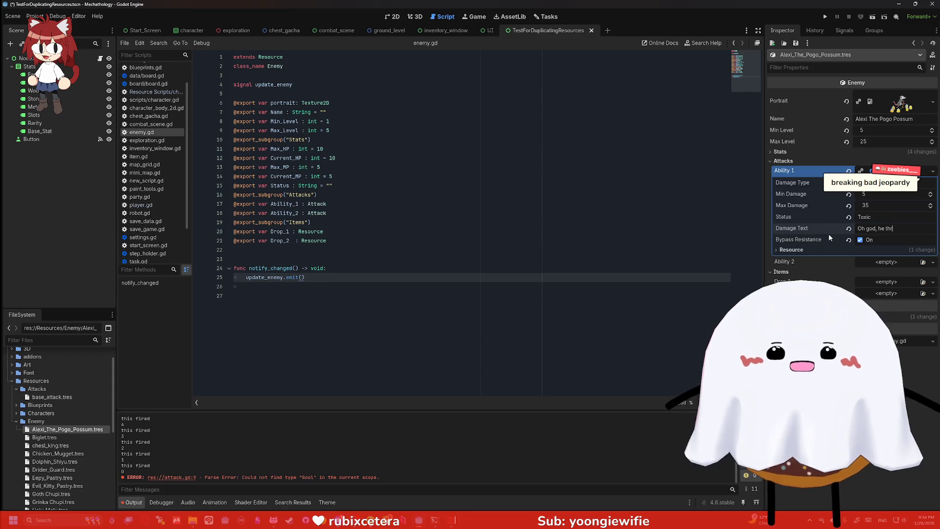
{"action": "type", "text": "ew the bottle at"}
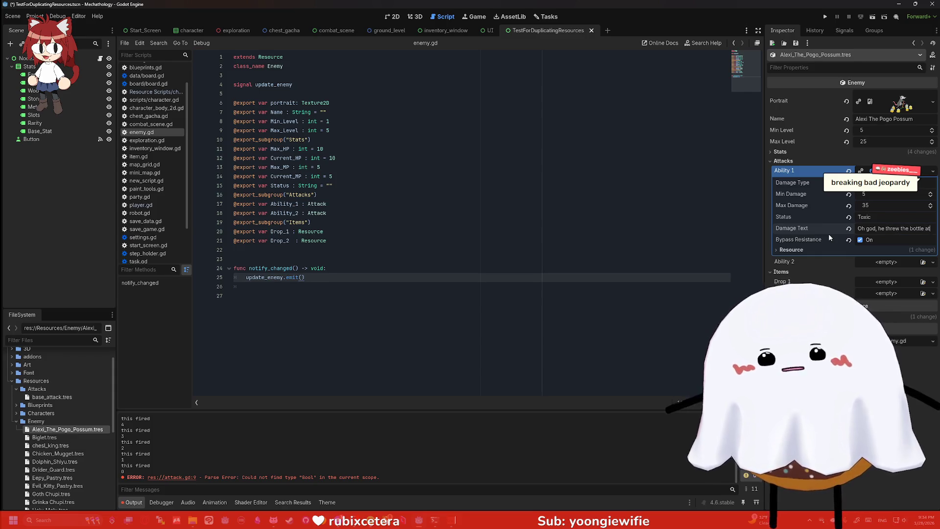
{"action": "type", "text": " me."}
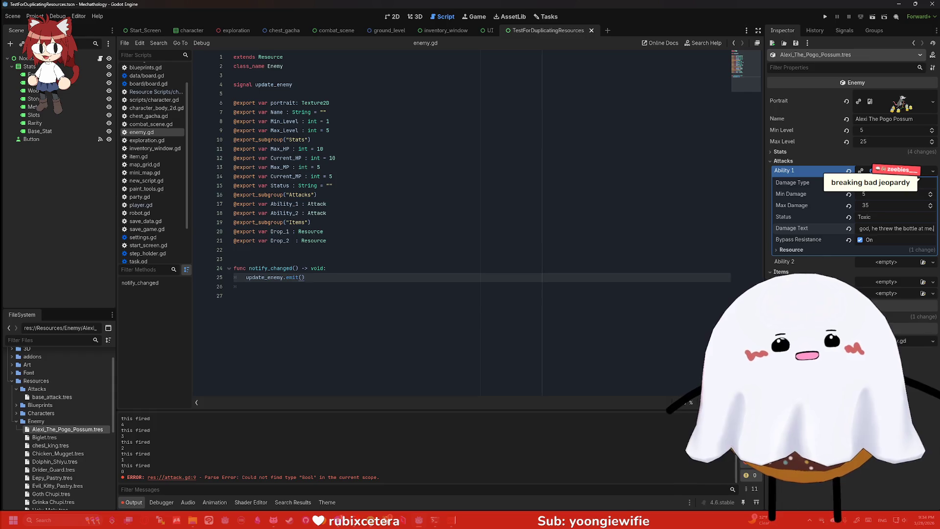
{"action": "left_click", "coordinate": [833, 273]}
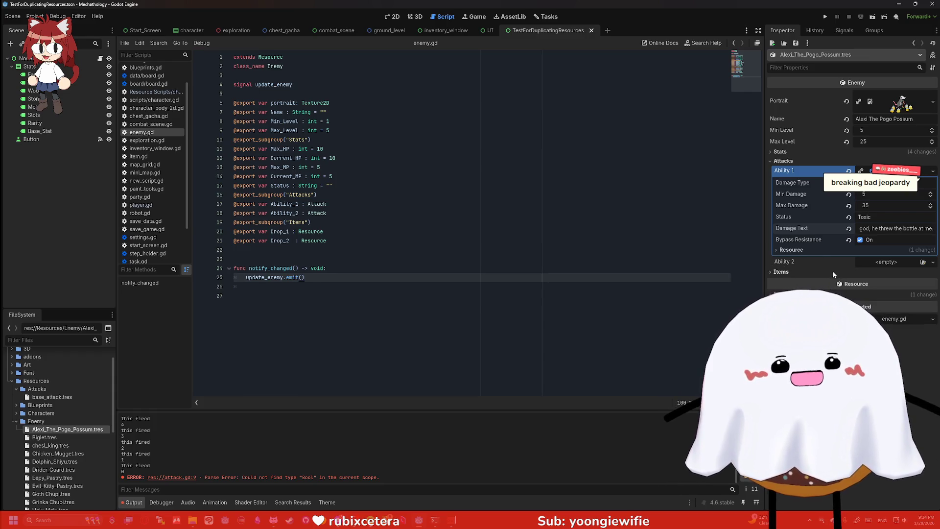
{"action": "left_click", "coordinate": [804, 270]}
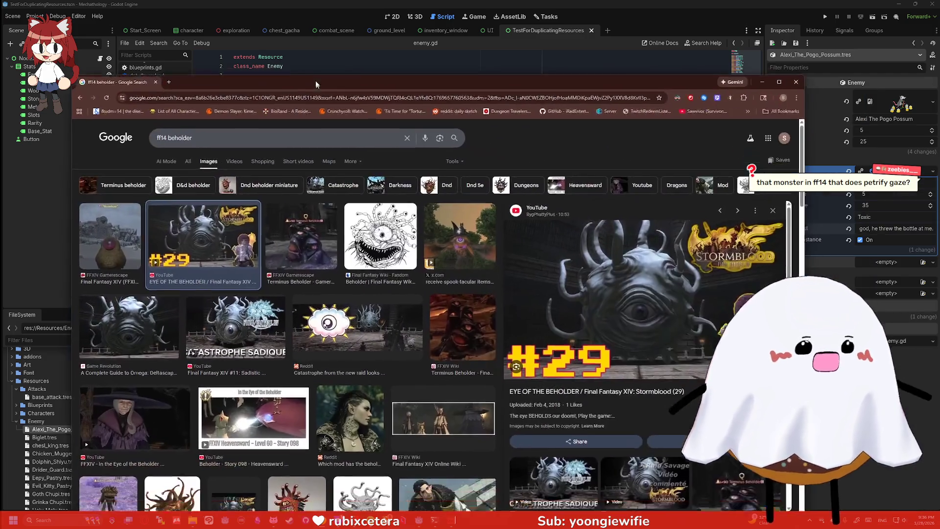
{"action": "left_click_drag", "start_coordinate": [315, 80], "coordinate": [320, 24]}
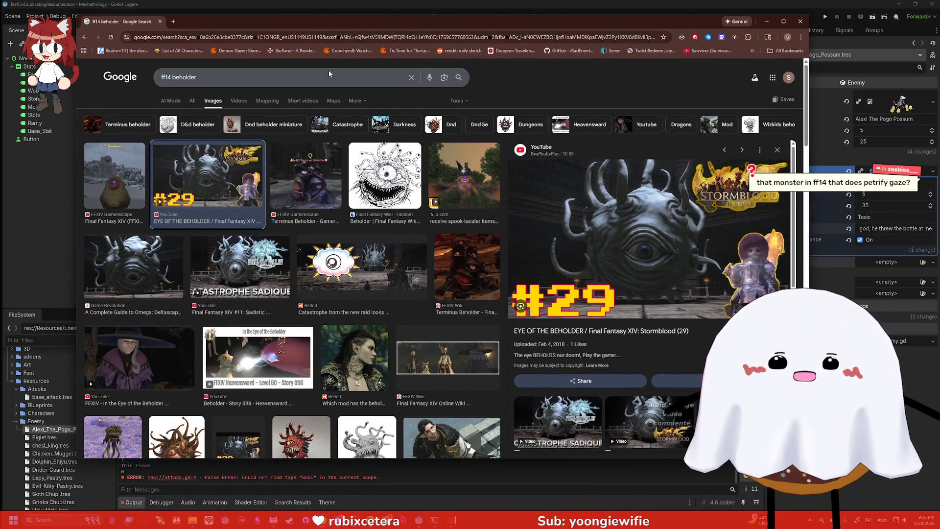
Step: Search Google Images for 'dnd beholder' and preview the Forgotten Realms Wiki and Deep Dive beholder images
{"action": "left_click", "coordinate": [361, 172]}
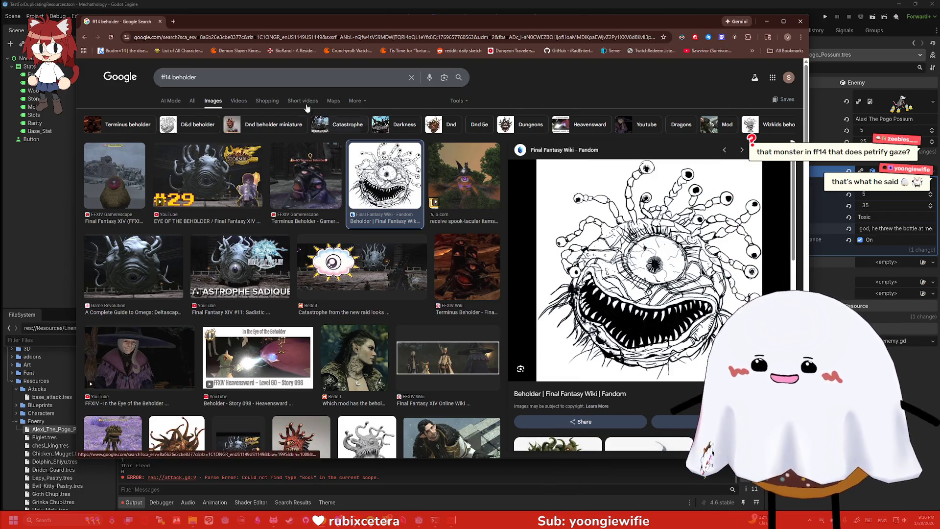
{"action": "left_click_drag", "start_coordinate": [198, 77], "coordinate": [89, 76]}
{"action": "type", "text": "dnd beholder"}
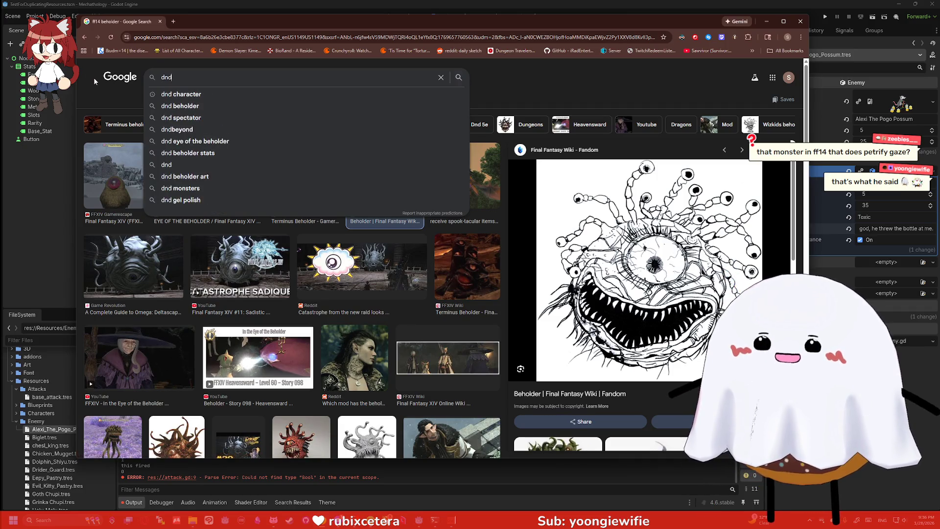
{"action": "key", "text": "Return"}
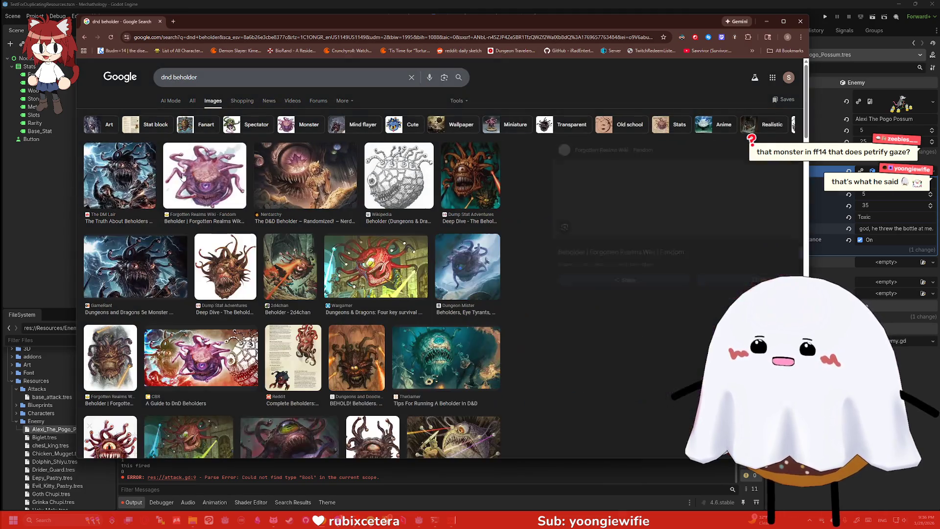
{"action": "left_click", "coordinate": [216, 184]}
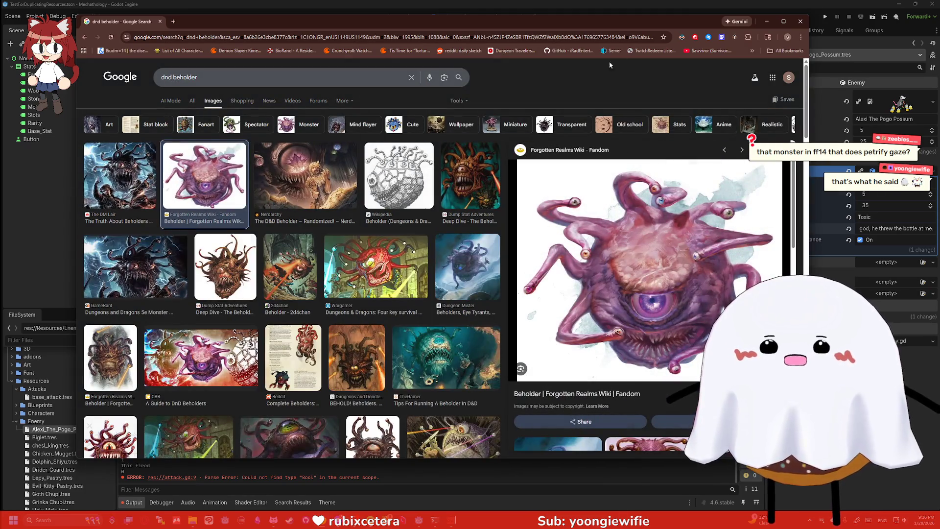
{"action": "mouse_move", "coordinate": [612, 19]}
{"action": "left_mouse_down"}
{"action": "mouse_move", "coordinate": [489, 15]}
{"action": "mouse_move", "coordinate": [534, 6]}
{"action": "left_mouse_up"}
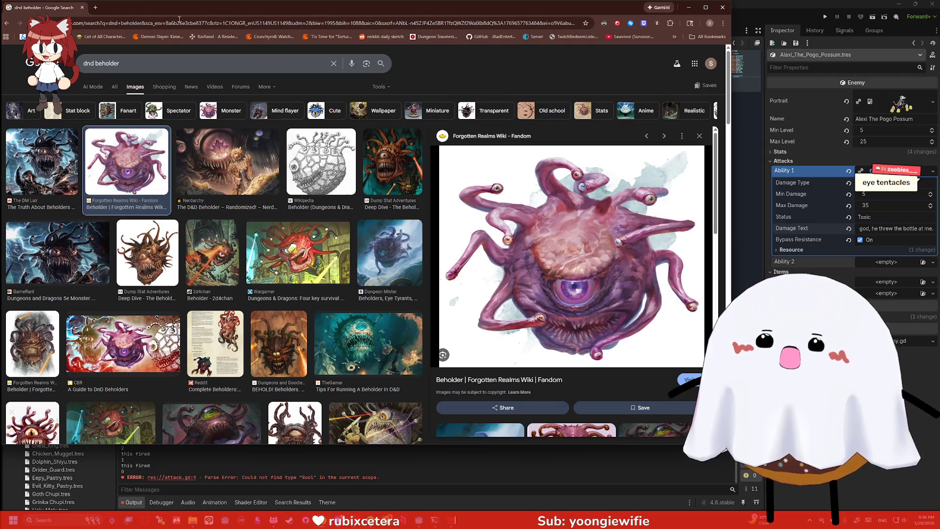
{"action": "left_click", "coordinate": [148, 254]}
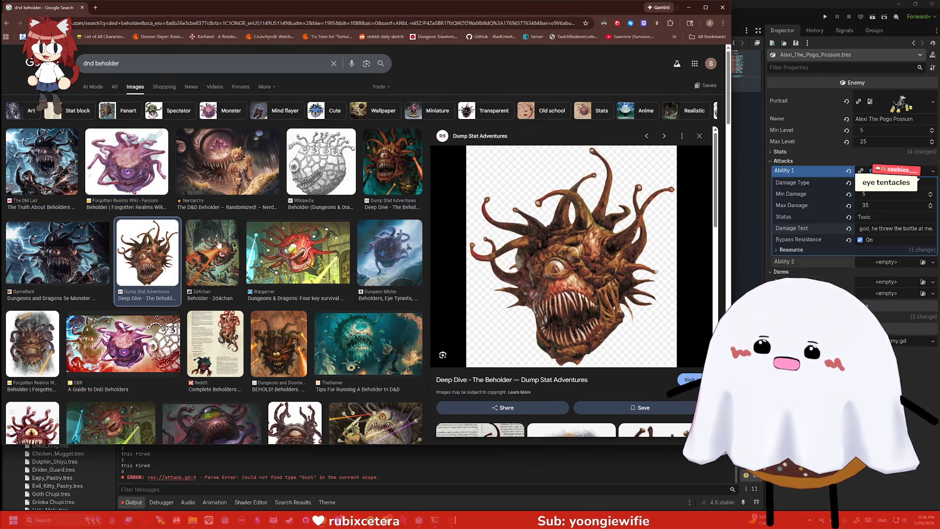
Step: Preview the 2d4chan, Nerdarchy, TheGamer and Dungeon Mister beholder images, then close the browser
{"action": "left_click", "coordinate": [219, 245]}
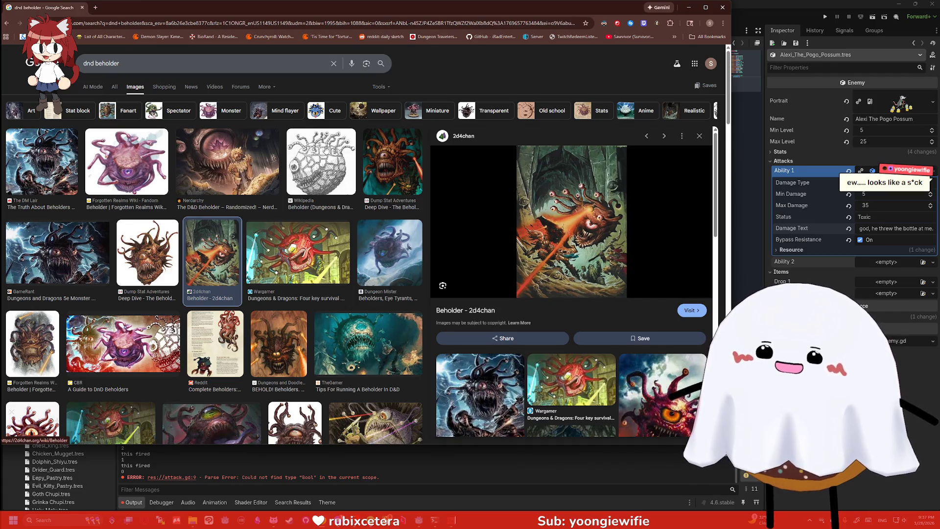
{"action": "left_click", "coordinate": [220, 167]}
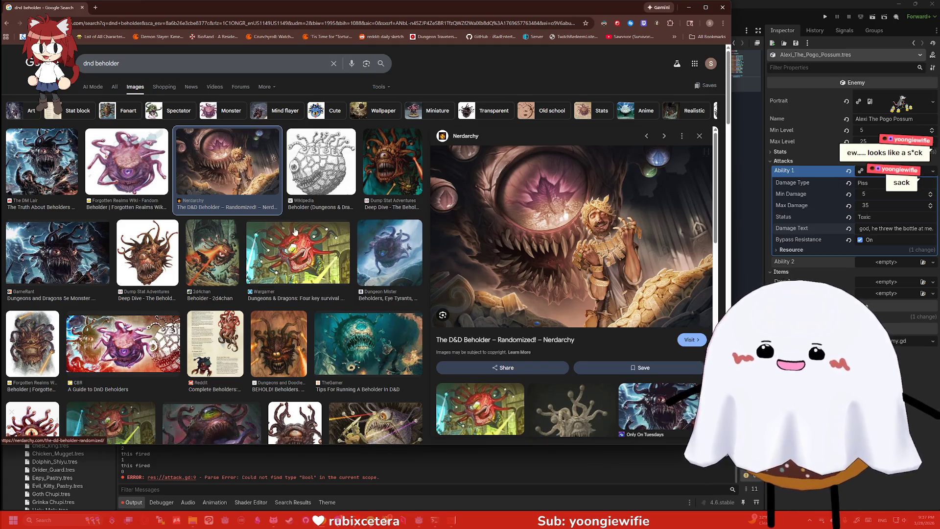
{"action": "left_click", "coordinate": [364, 325]}
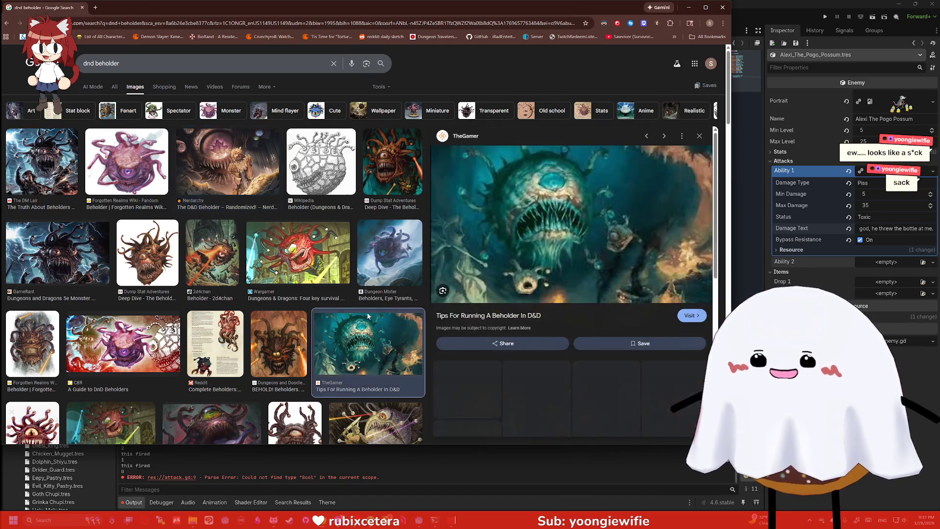
{"action": "left_click", "coordinate": [362, 274]}
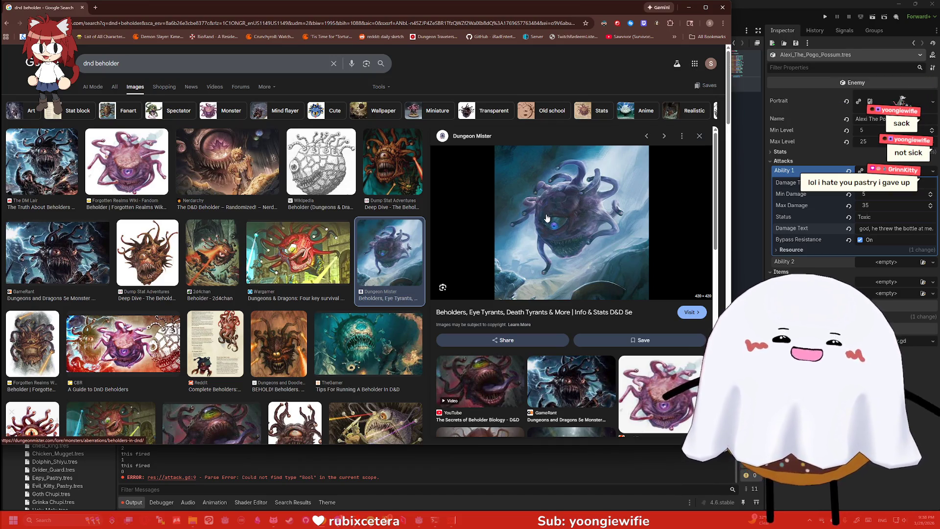
{"action": "left_click", "coordinate": [717, 11]}
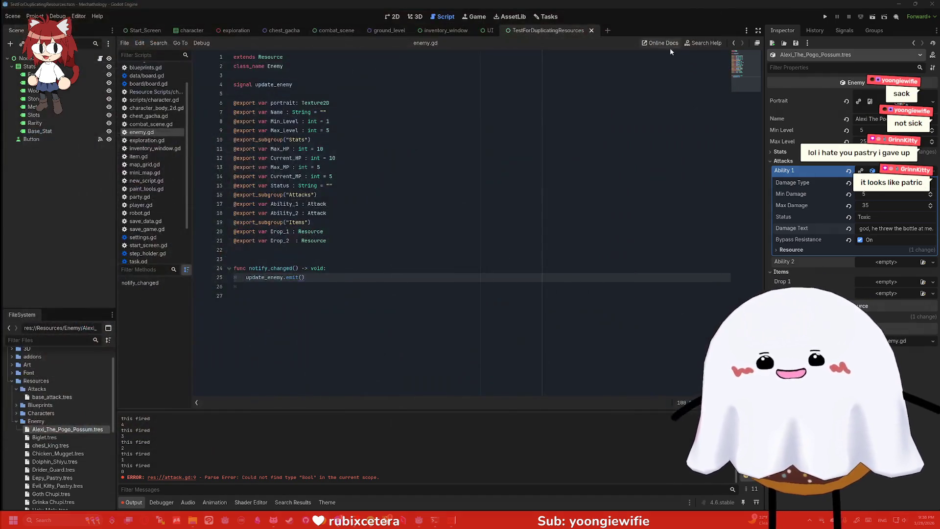
Step: Place the caret in enemy.gd, then switch to the browser showing gumdropbeholder.png
{"action": "left_click", "coordinate": [534, 152]}
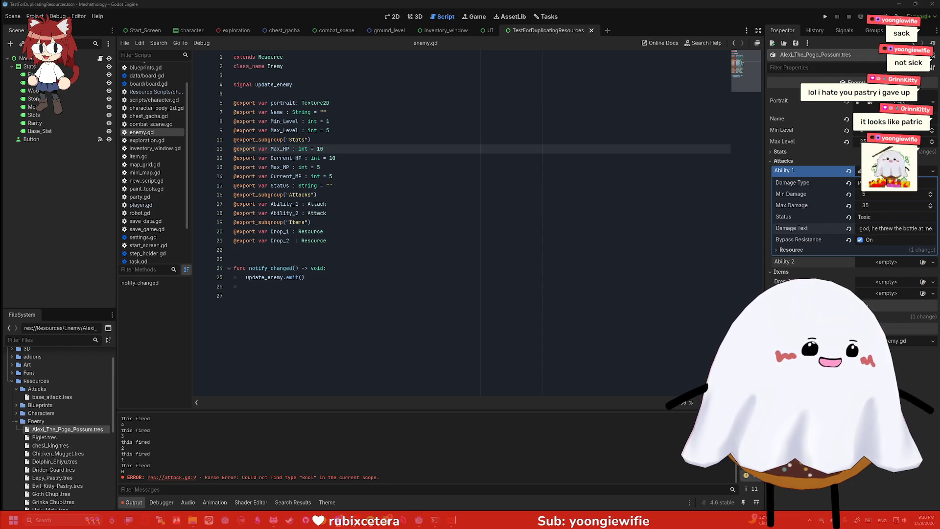
{"action": "left_click", "coordinate": [637, 254]}
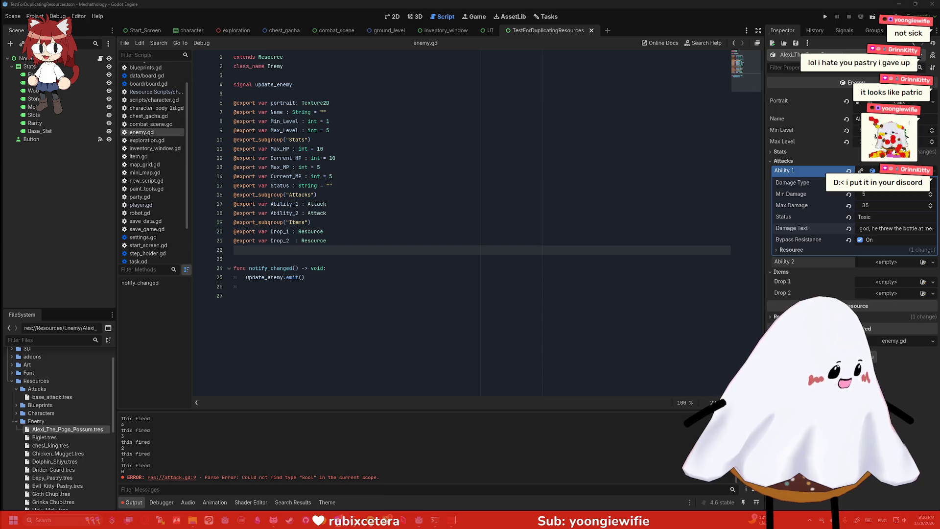
{"action": "key", "text": "alt+Tab"}
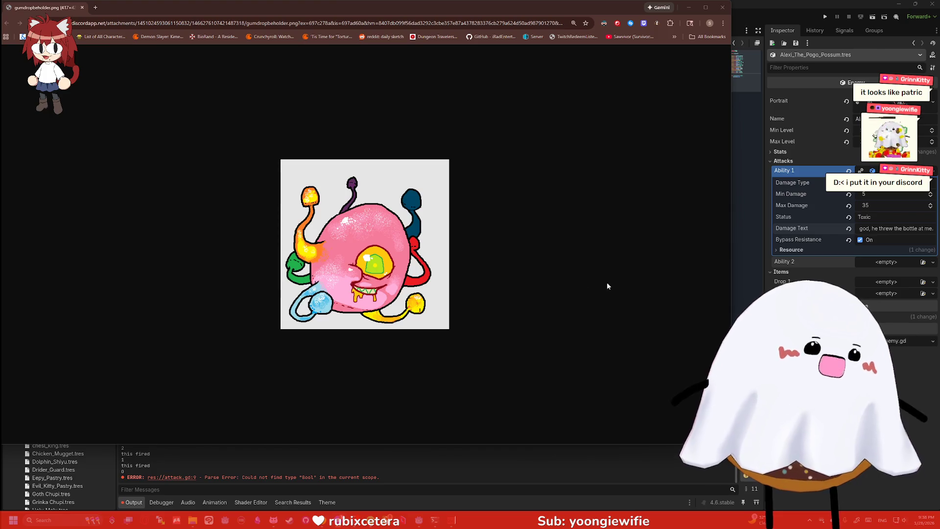
Step: Copy the pink gumdrop beholder image from the browser
{"action": "left_click", "coordinate": [533, 222]}
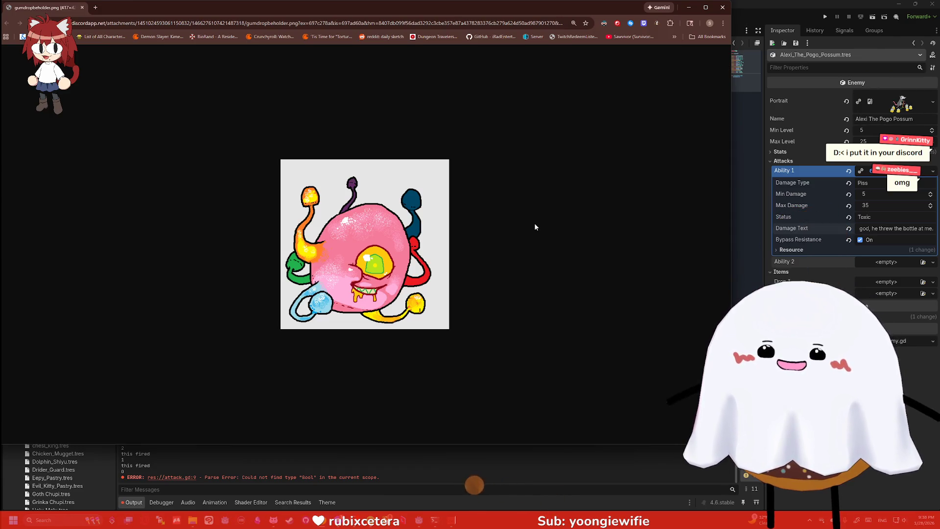
{"action": "right_click", "coordinate": [402, 242]}
{"action": "left_click", "coordinate": [435, 272]}
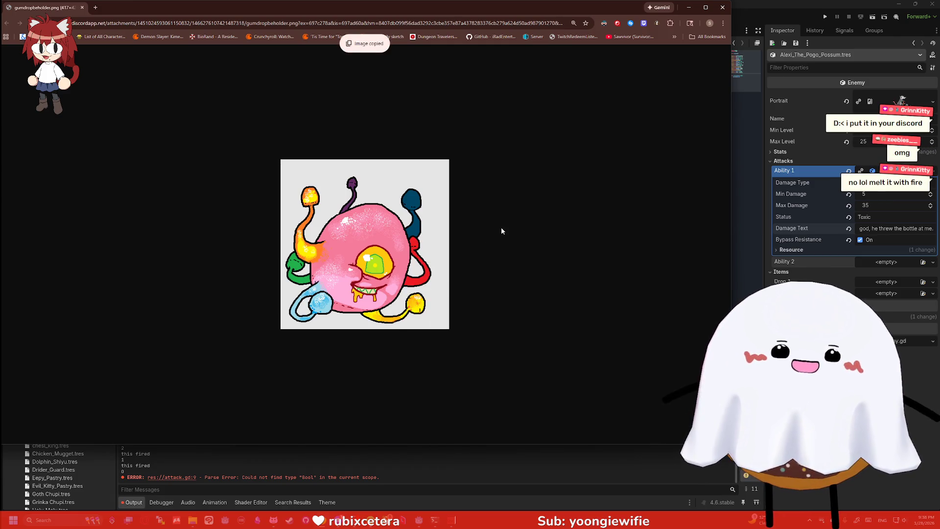
Step: Paste the beholder into remove.bg to strip its background, and save the cut-out image
{"action": "left_click", "coordinate": [370, 23]}
{"action": "type", "text": "remove.bg"}
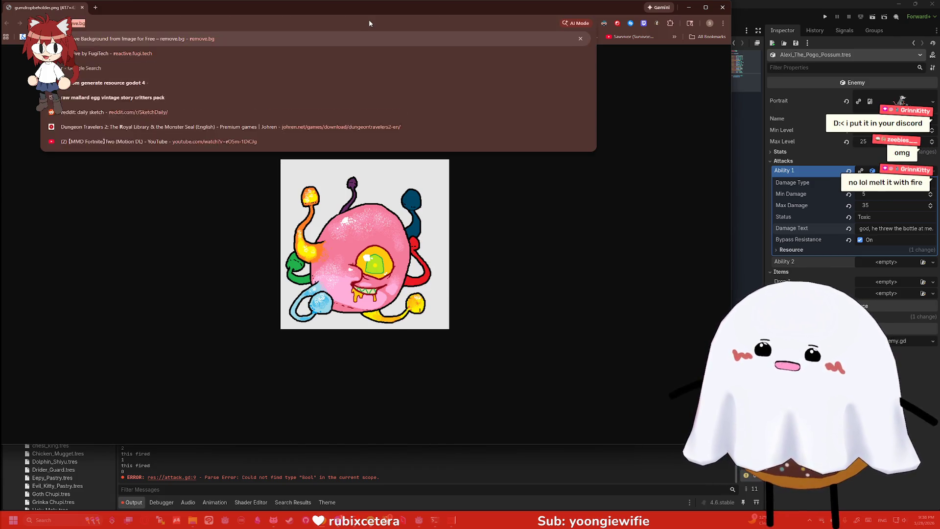
{"action": "key", "text": "Return"}
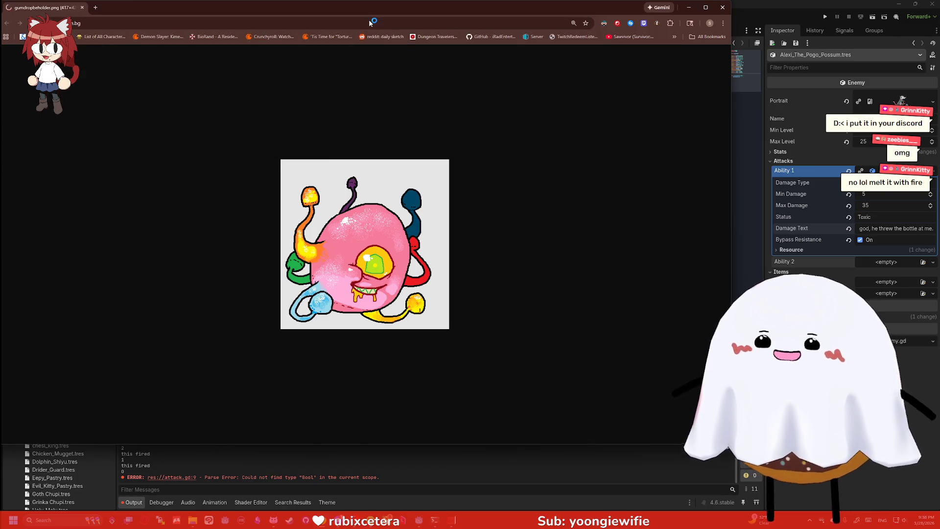
{"action": "key", "text": "ctrl+v"}
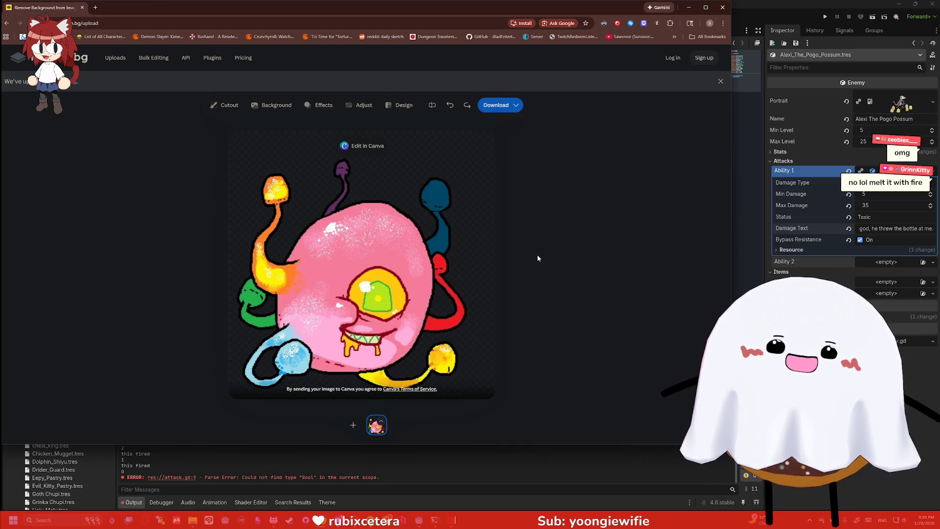
{"action": "right_click", "coordinate": [419, 252]}
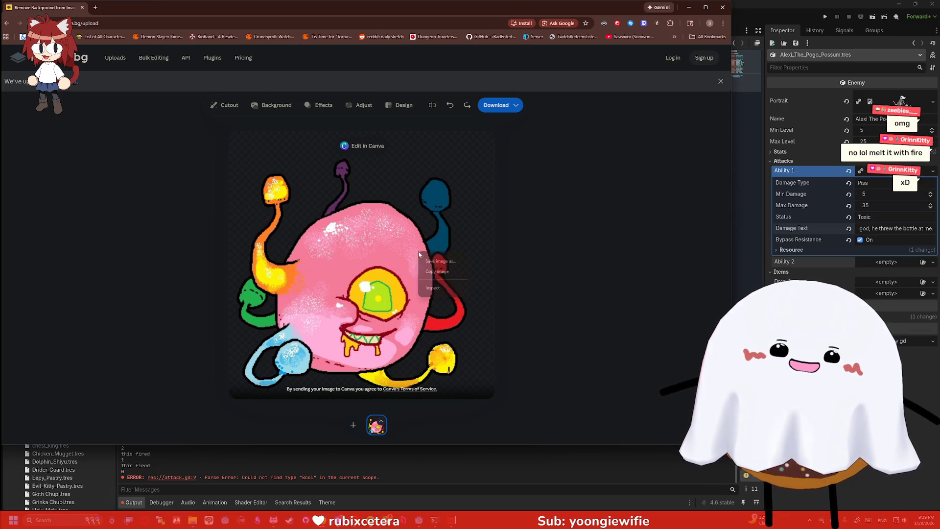
{"action": "left_click", "coordinate": [437, 261]}
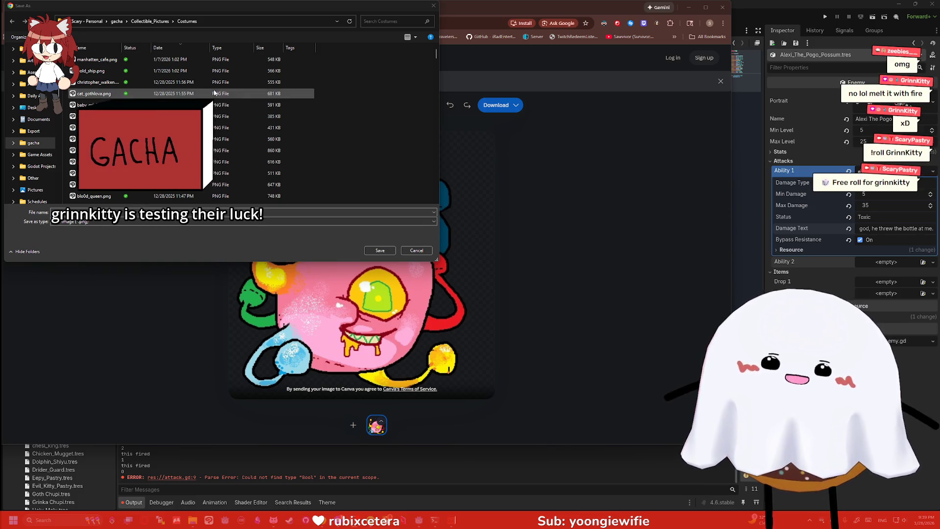
Step: Save the cut-out as GumdropBeholder.png in Mechathology/Art/enemies and close the browser
{"action": "scroll", "coordinate": [34, 121], "scroll_direction": "down", "scroll_amount": 2}
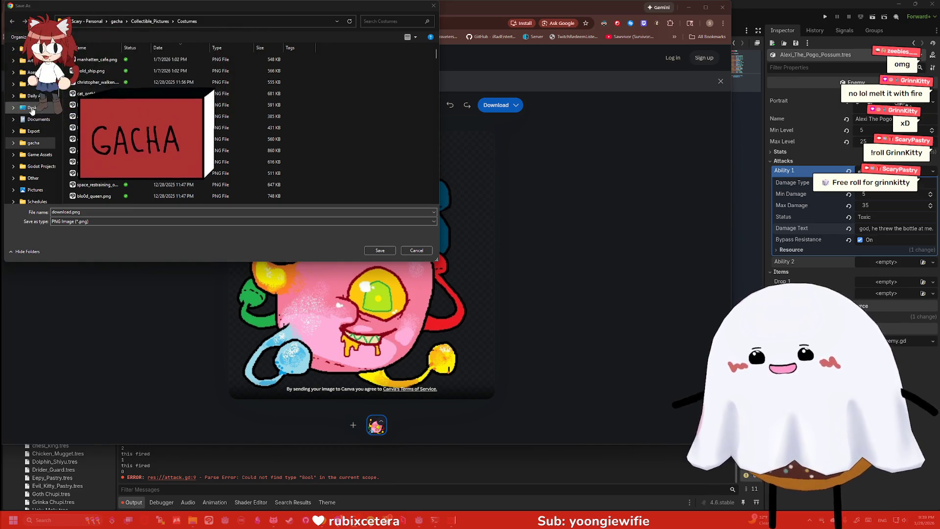
{"action": "scroll", "coordinate": [35, 121], "scroll_direction": "down", "scroll_amount": 2}
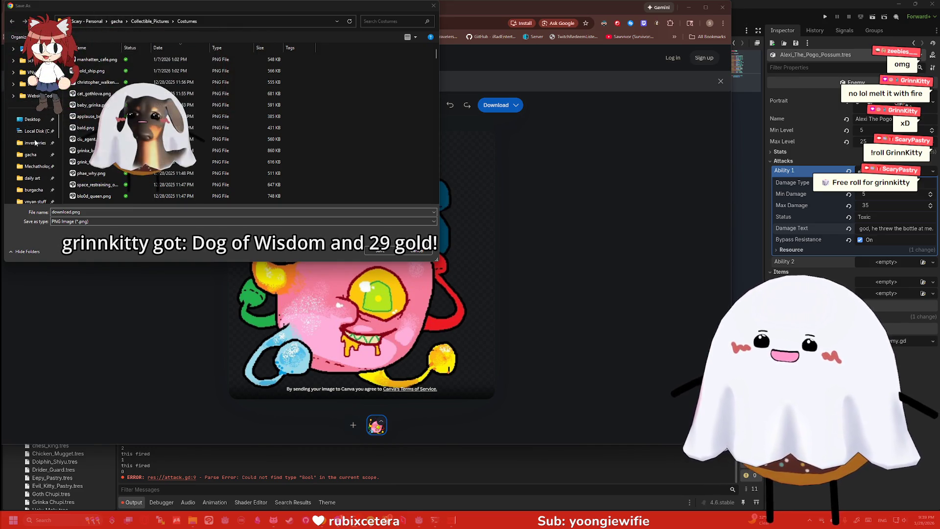
{"action": "left_click", "coordinate": [38, 166]}
{"action": "double_click", "coordinate": [80, 105]}
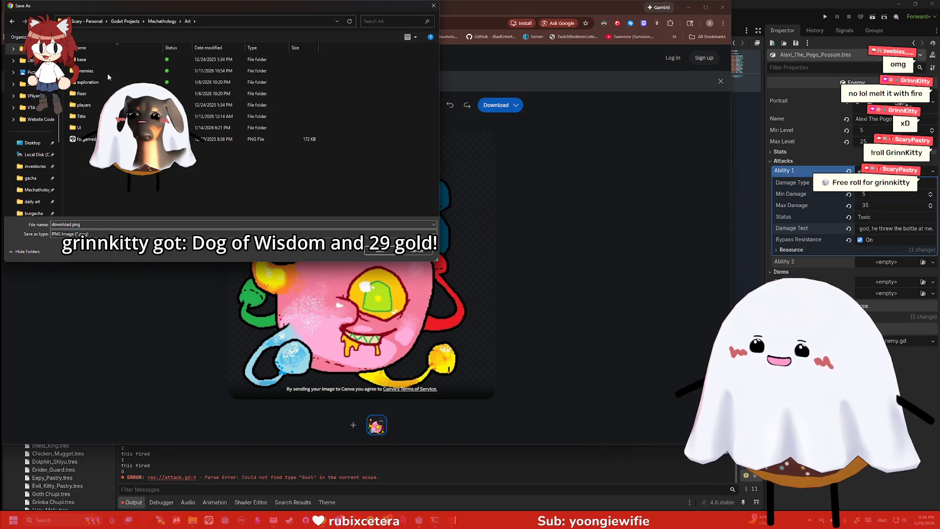
{"action": "double_click", "coordinate": [102, 75]}
{"action": "double_click", "coordinate": [85, 211]}
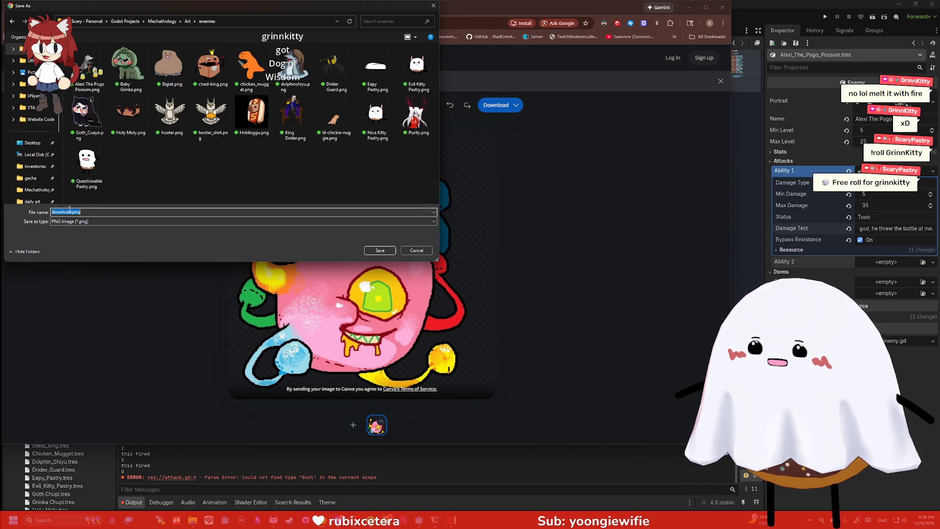
{"action": "type", "text": "GH"}
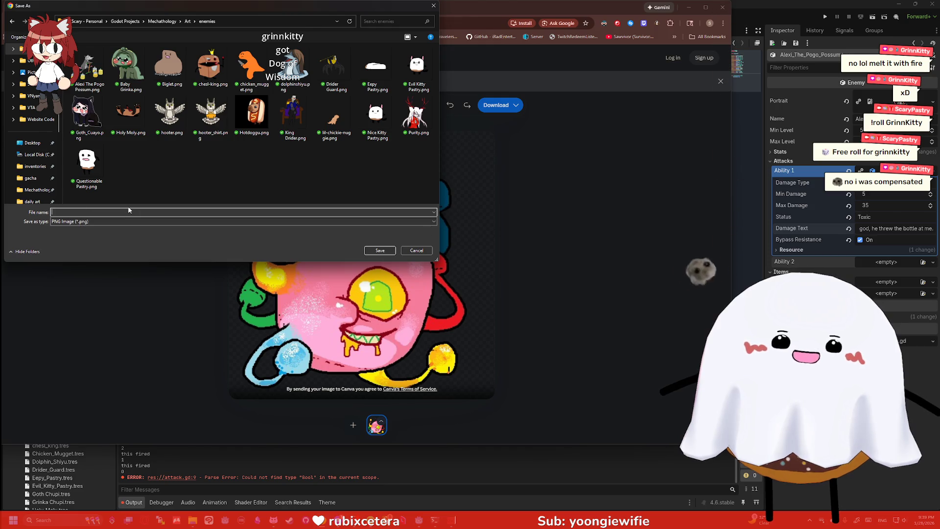
{"action": "key", "text": "BackSpace"}
{"action": "type", "text": "umdfr"}
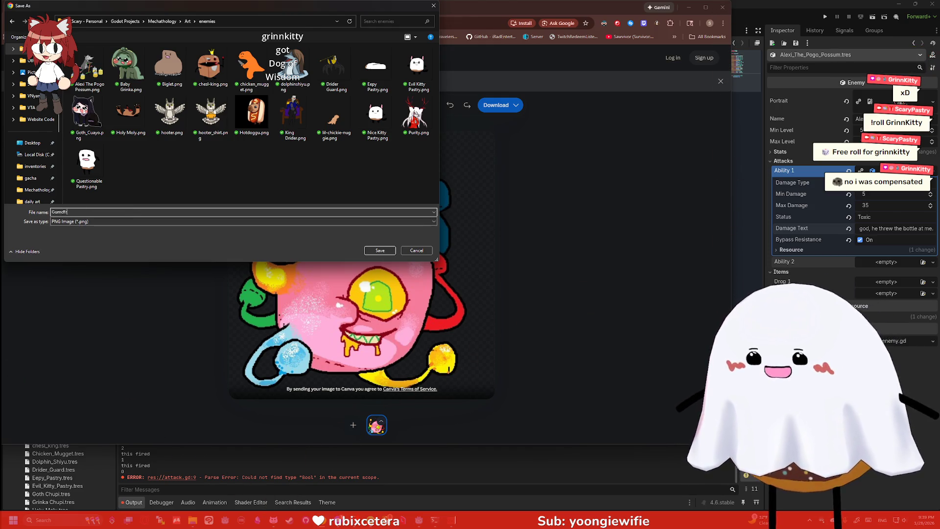
{"action": "type", "text": "pBeholder"}
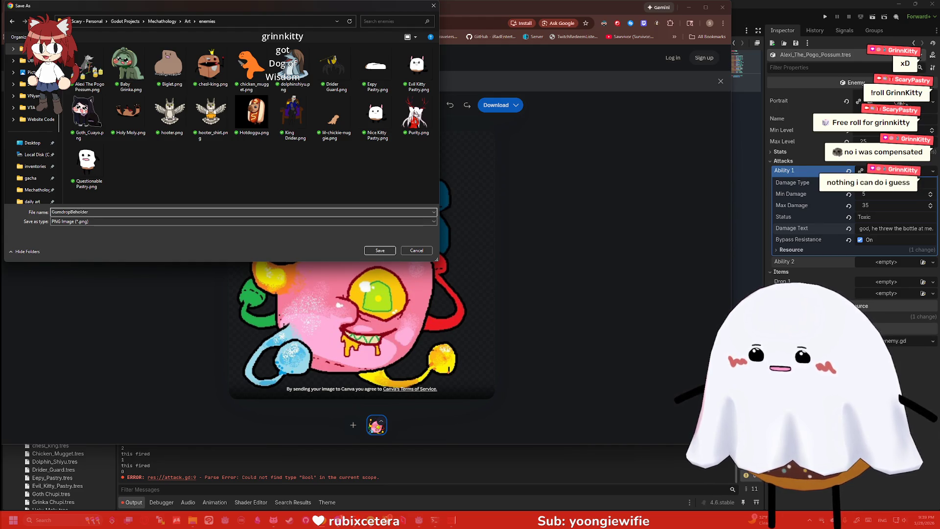
{"action": "key", "text": "Return"}
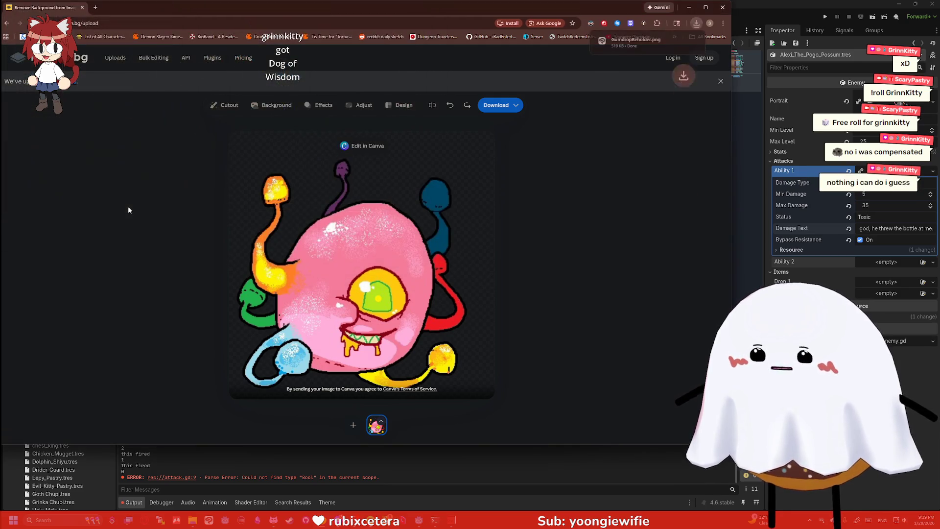
{"action": "left_click", "coordinate": [721, 8]}
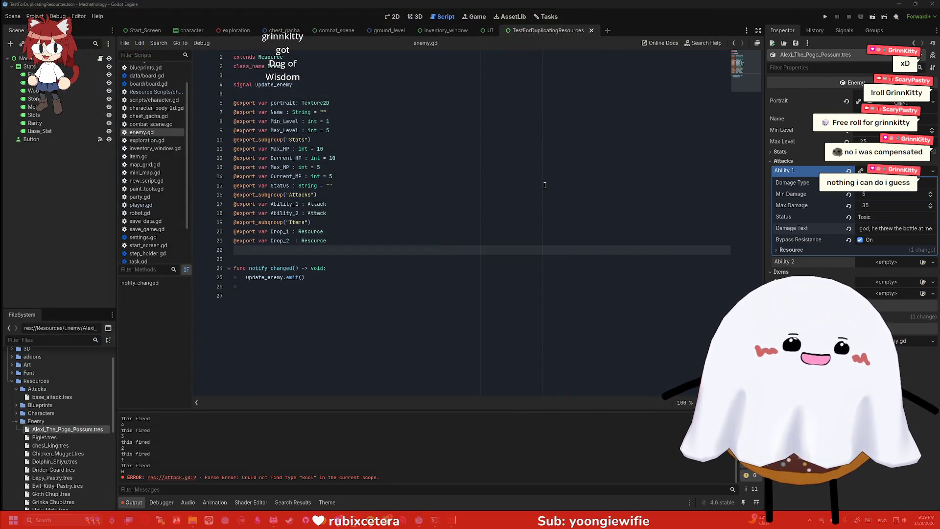
Step: Clear Alexi's Ability 1 Damage Text and change its Status from Toxic to None
{"action": "left_click", "coordinate": [496, 185]}
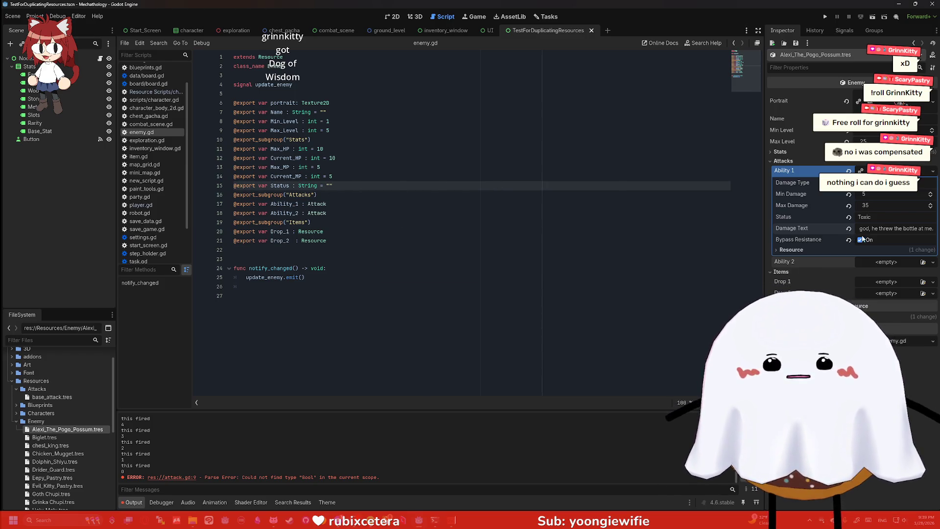
{"action": "triple_click", "coordinate": [885, 228]}
{"action": "key", "text": "BackSpace"}
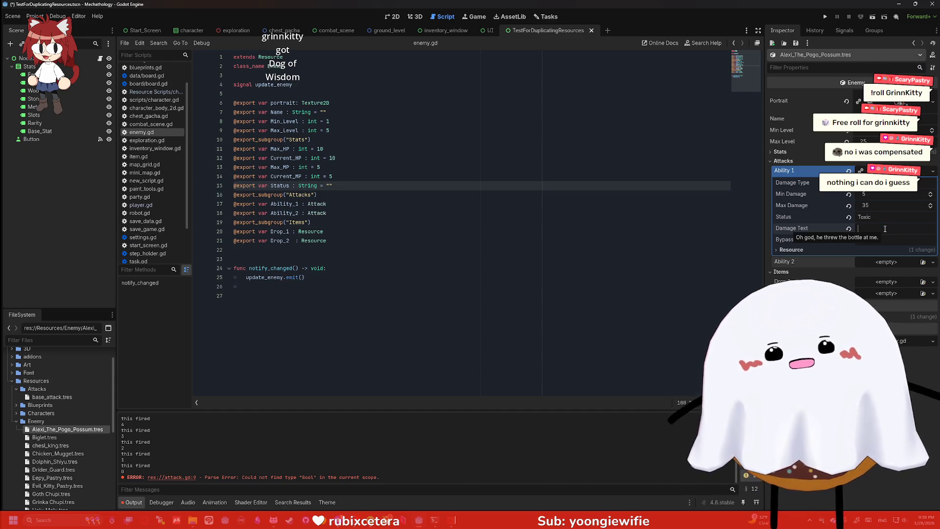
{"action": "key", "text": "Return"}
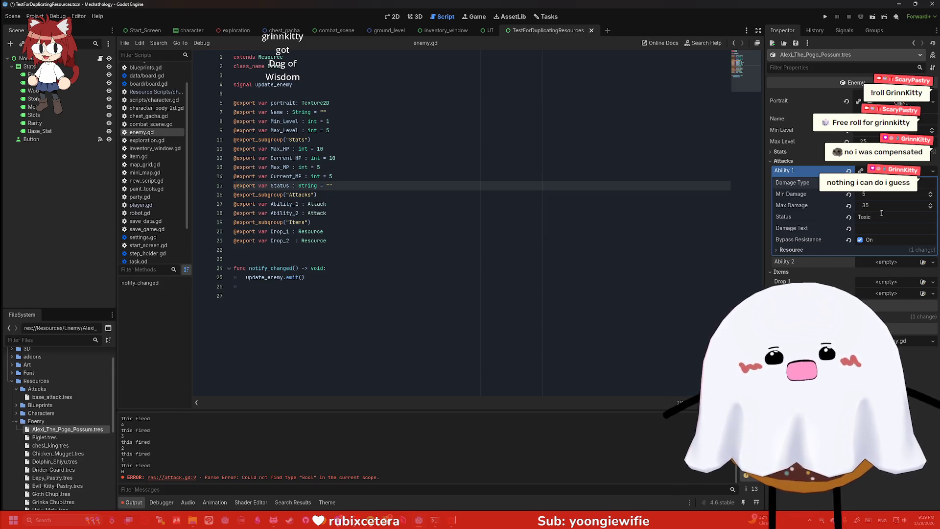
{"action": "left_click", "coordinate": [794, 216]}
{"action": "key", "text": "BackSpace"}
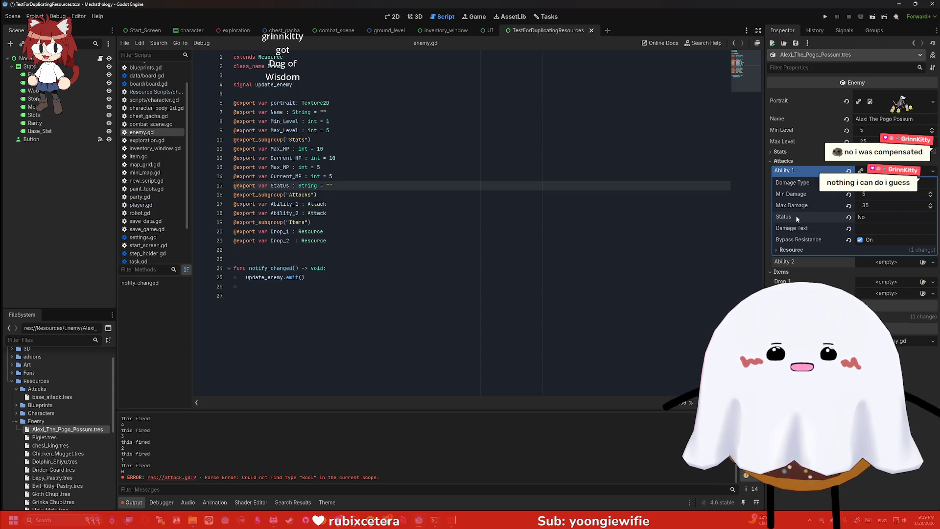
{"action": "key", "text": "Return"}
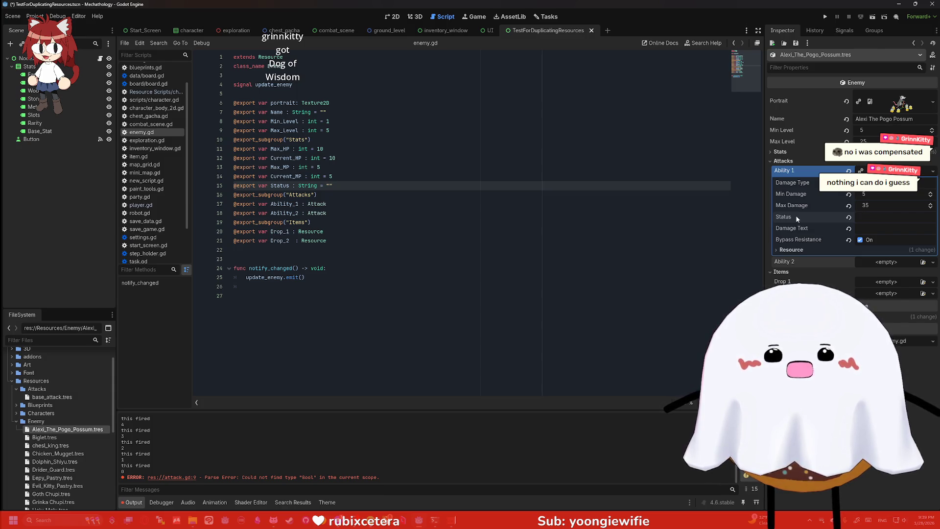
{"action": "type", "text": "None"}
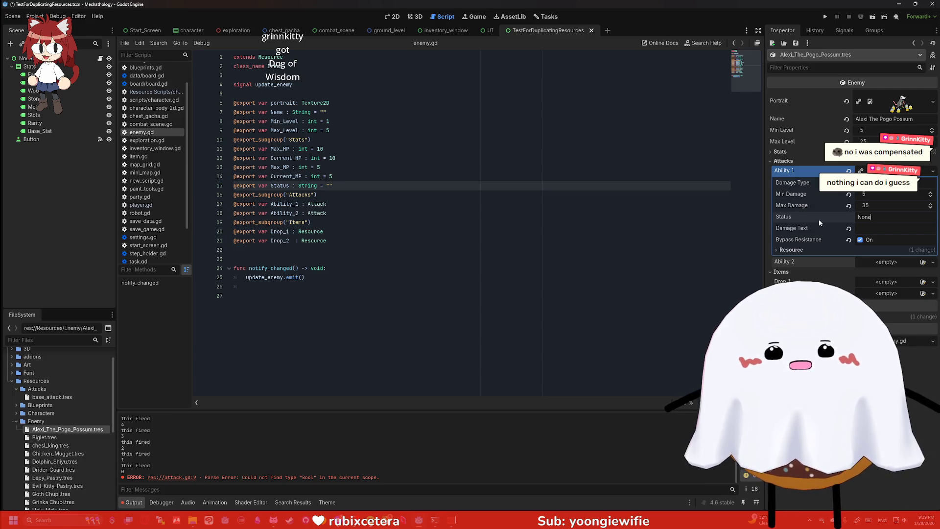
{"action": "left_click", "coordinate": [874, 223]}
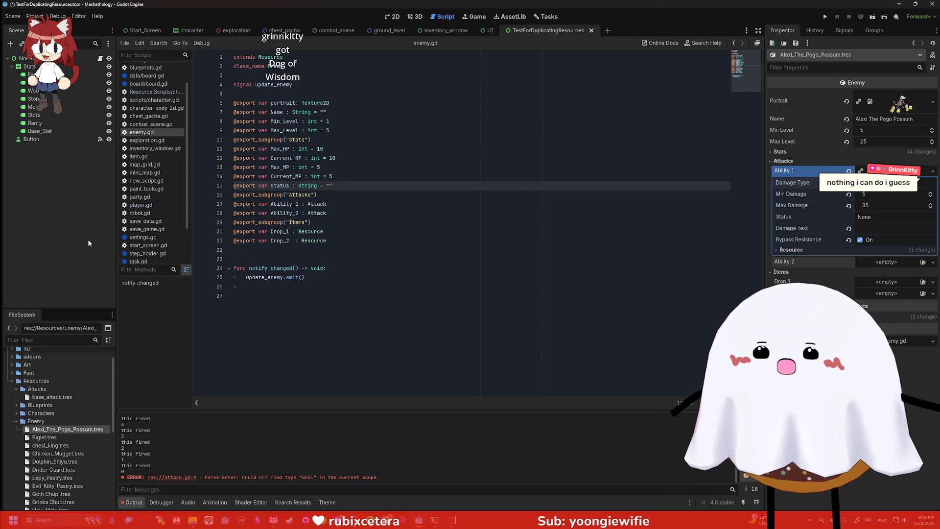
{"action": "left_click", "coordinate": [48, 397]}
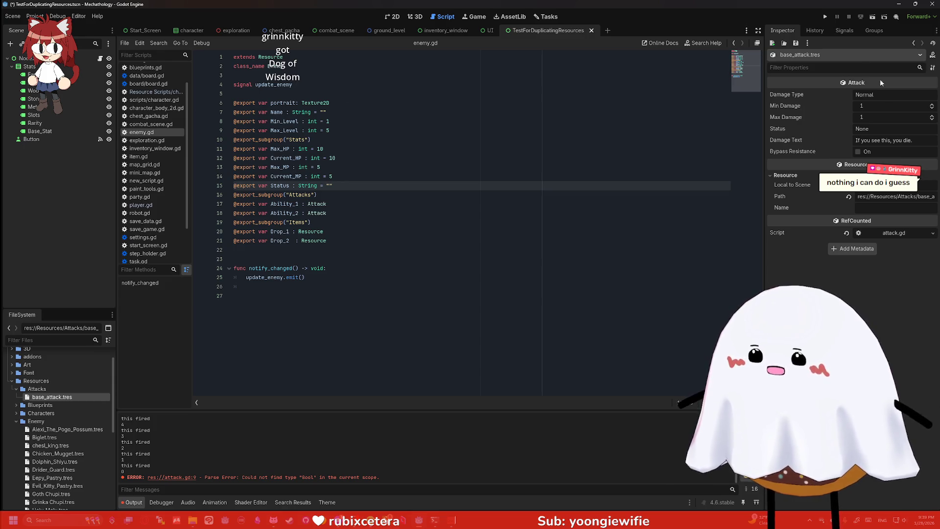
{"action": "left_click", "coordinate": [859, 233]}
{"action": "left_click", "coordinate": [330, 76]}
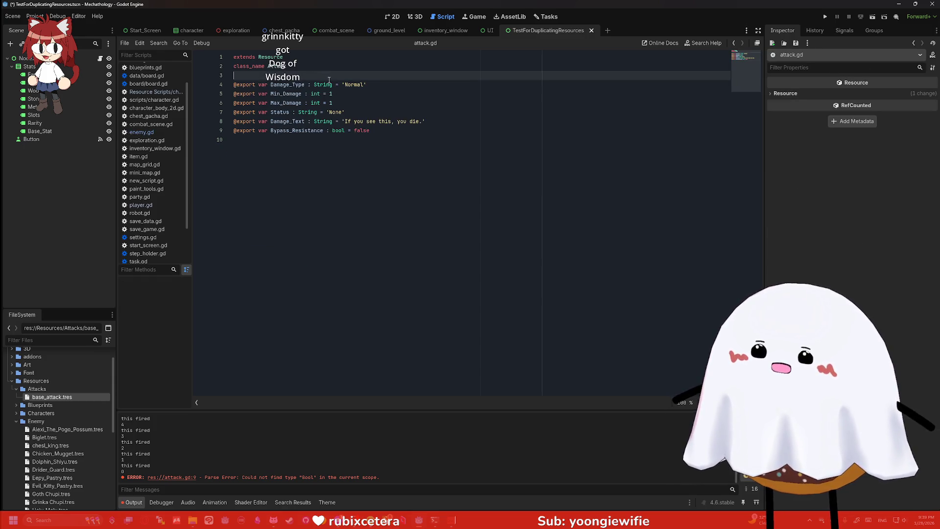
{"action": "key", "text": "Return"}
{"action": "type", "text": "@export var Attack"}
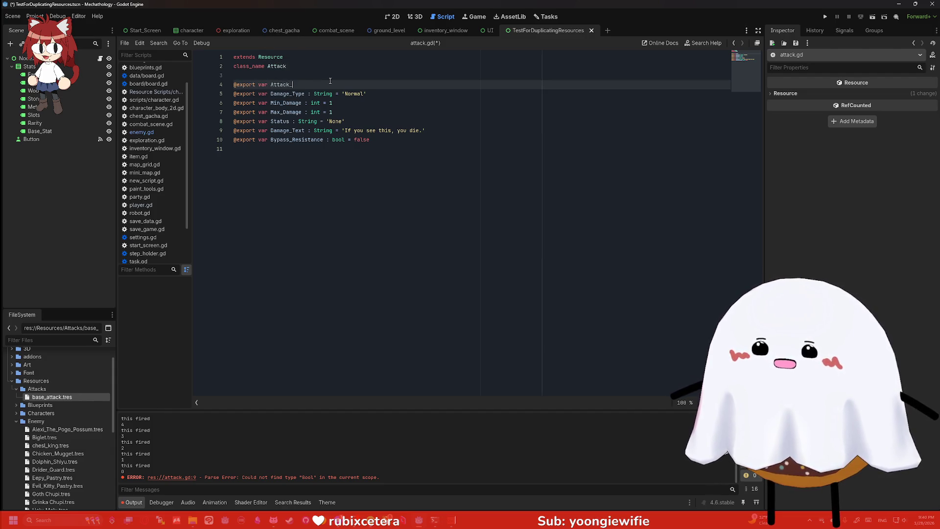
{"action": "type", "text": "_Name : String"}
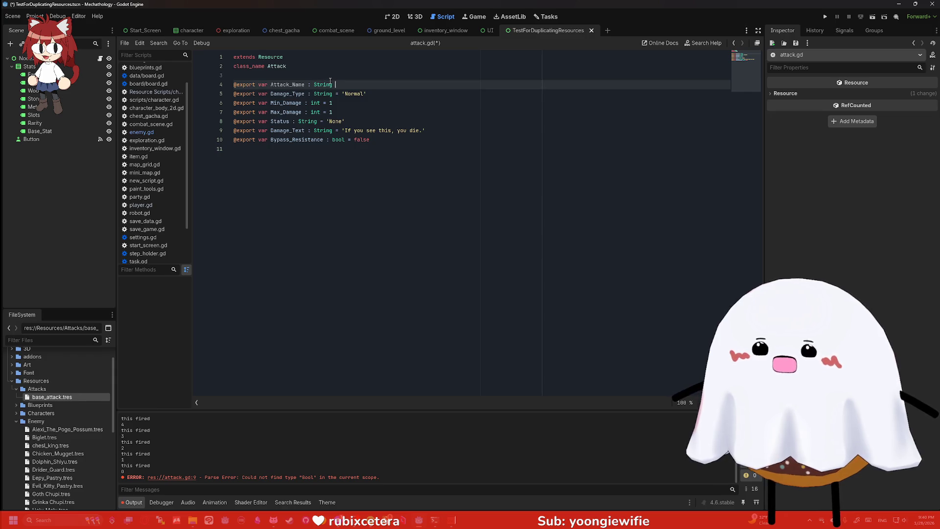
{"action": "type", "text": " = ''"}
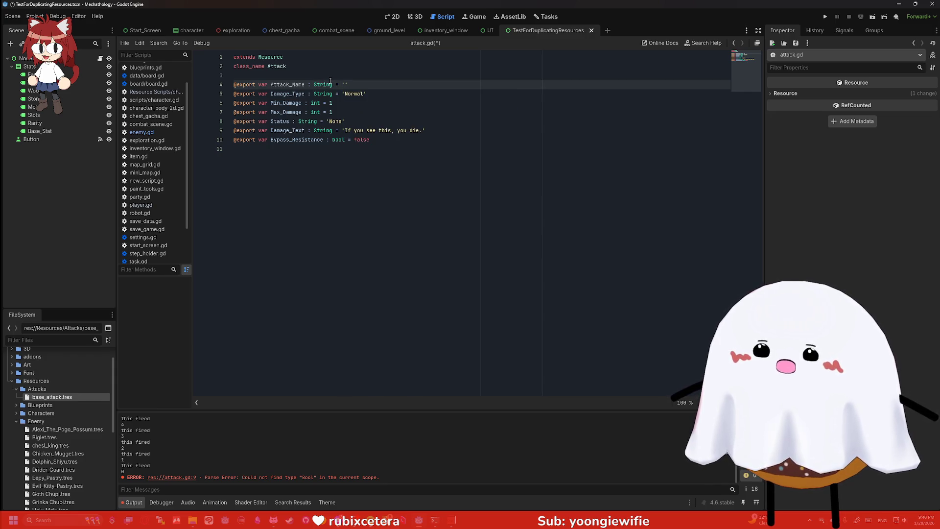
{"action": "type", "text": "ack"}
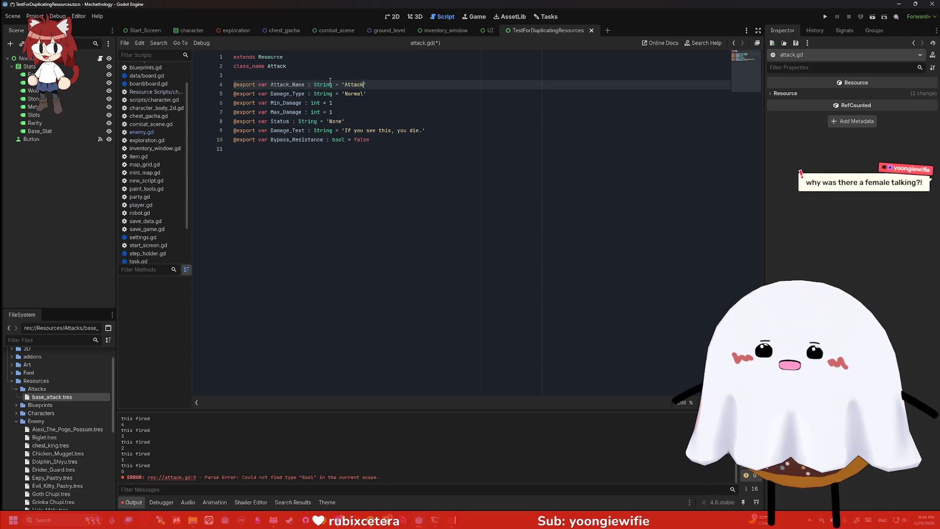
{"action": "key", "text": "ctrl+s"}
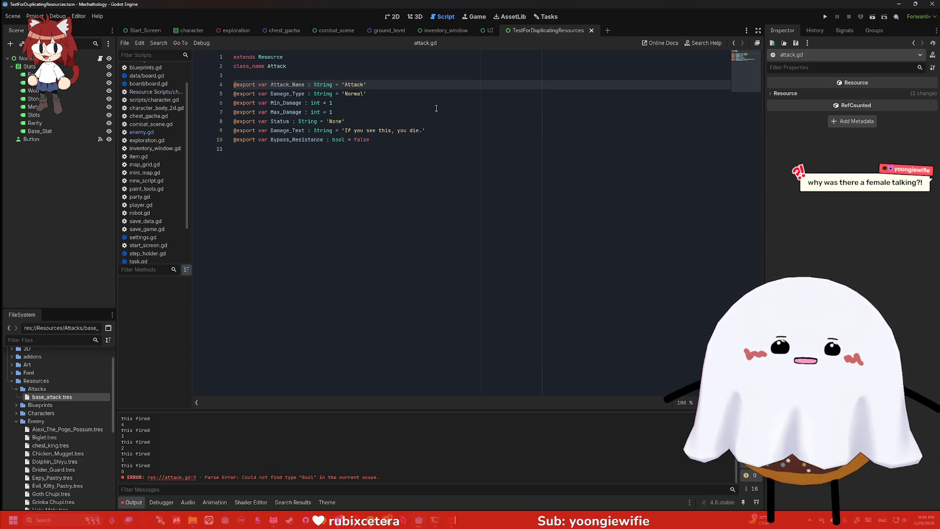
{"action": "left_click", "coordinate": [450, 108]}
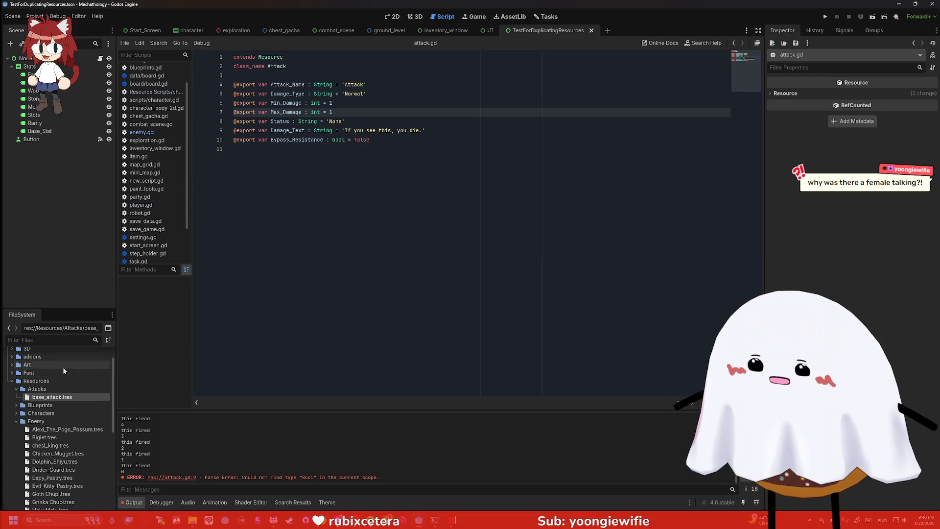
Step: Set Alexi's Ability 1 Damage Type to Normal and its damage text to the sick-flip pogo line
{"action": "scroll", "coordinate": [64, 413], "scroll_direction": "down", "scroll_amount": 3}
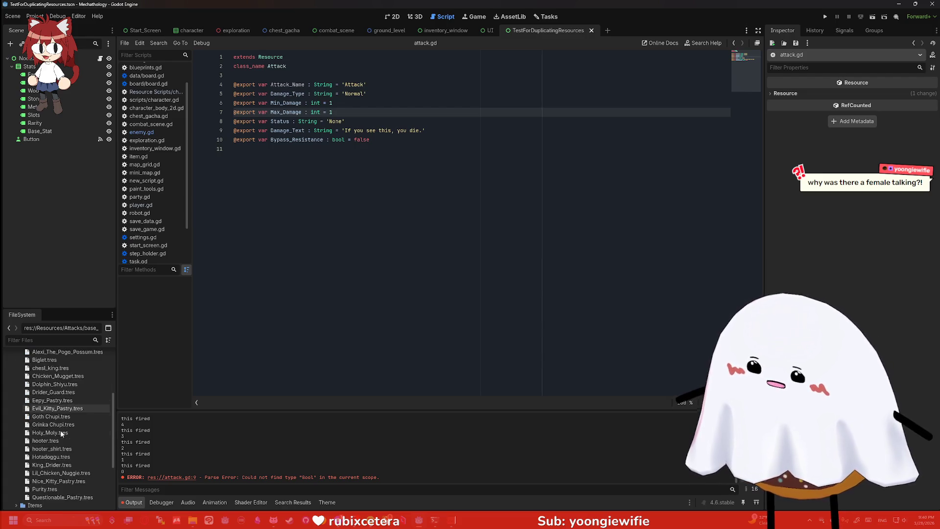
{"action": "left_click", "coordinate": [68, 390]}
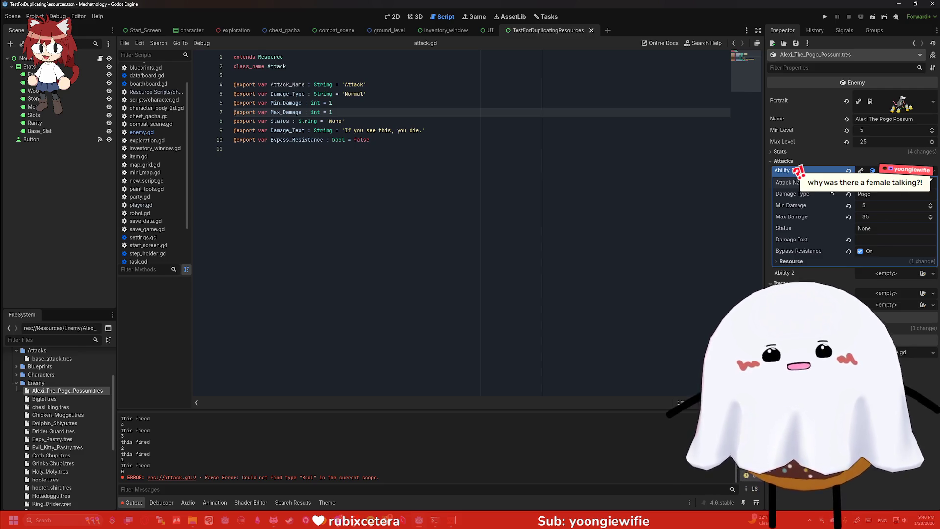
{"action": "key", "text": "BackSpace"}
{"action": "key", "text": "BackSpace"}
{"action": "key", "text": "BackSpace"}
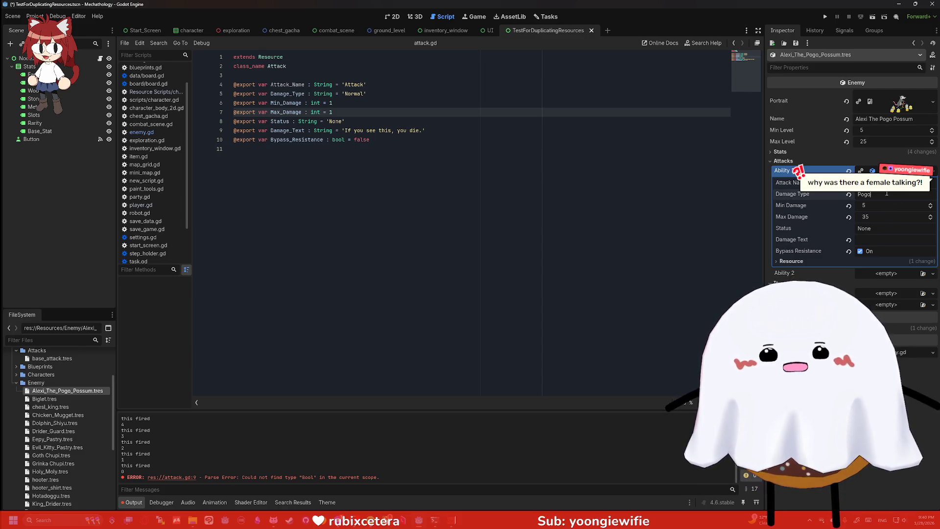
{"action": "type", "text": "Normal"}
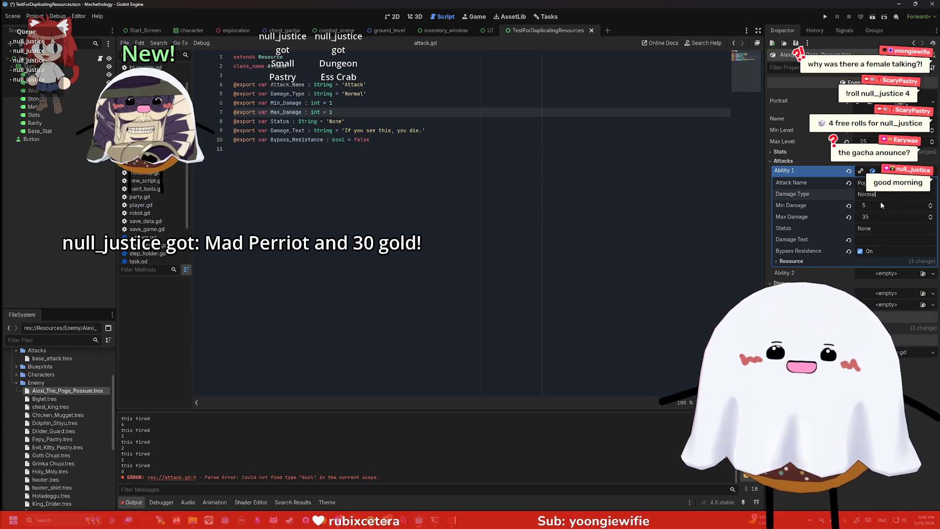
{"action": "left_click", "coordinate": [887, 229]}
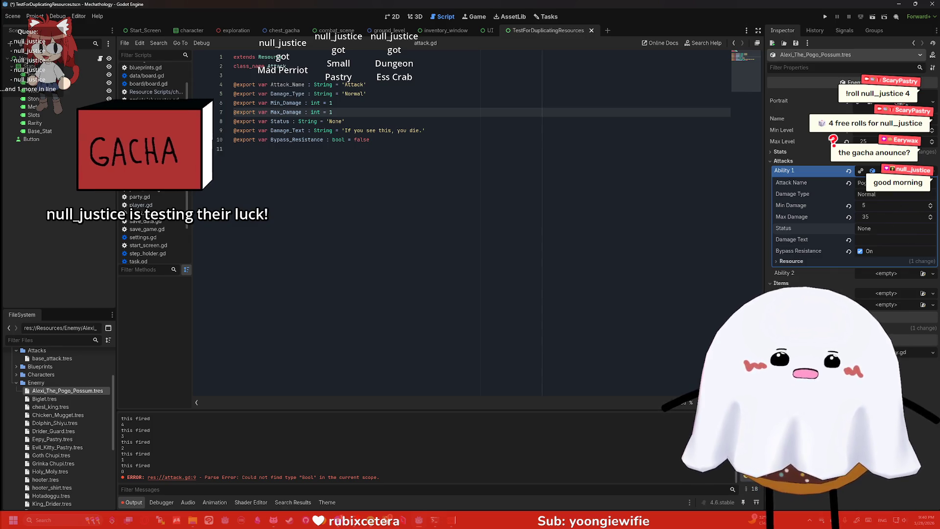
{"action": "left_click", "coordinate": [874, 239]}
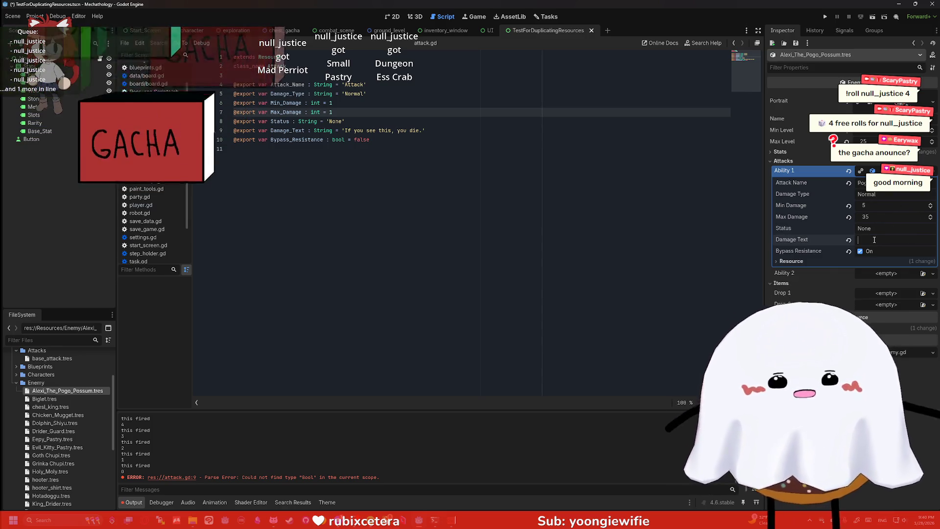
{"action": "type", "text": "H"}
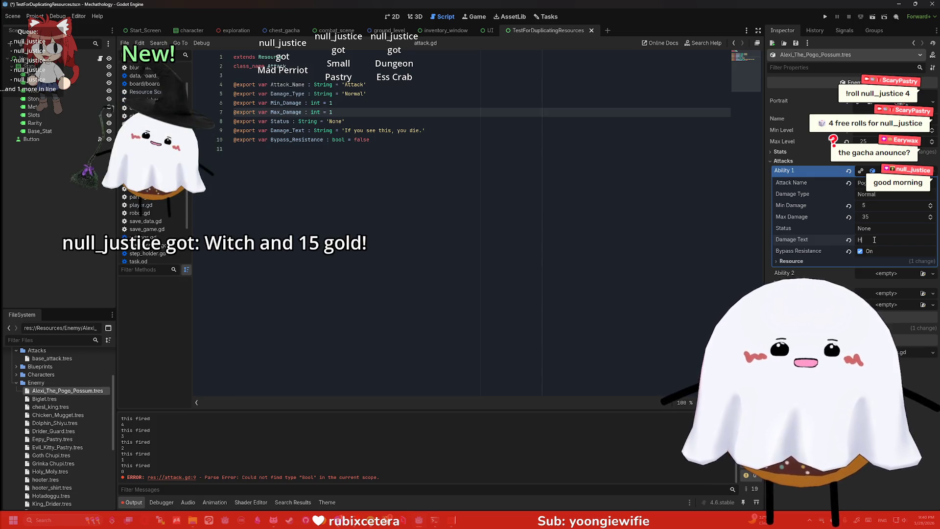
{"action": "type", "text": "Alexi "}
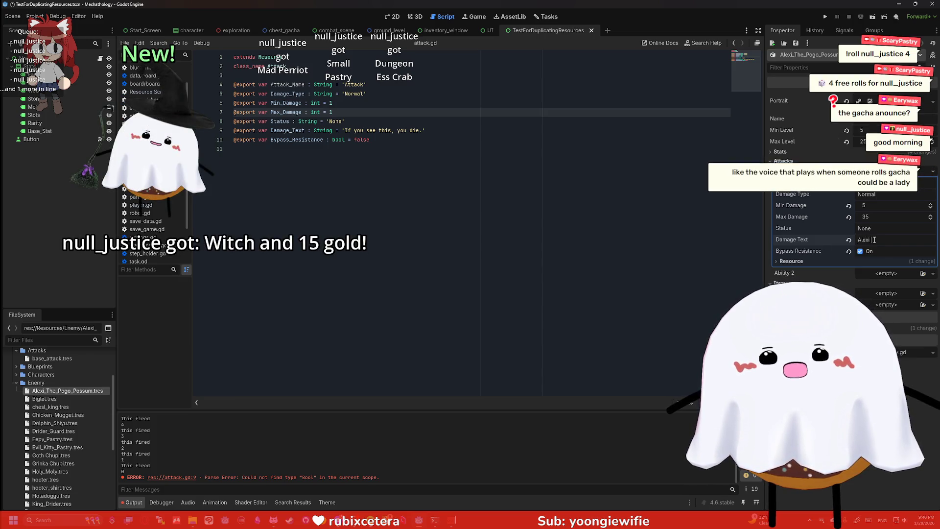
{"action": "type", "text": "a sl"}
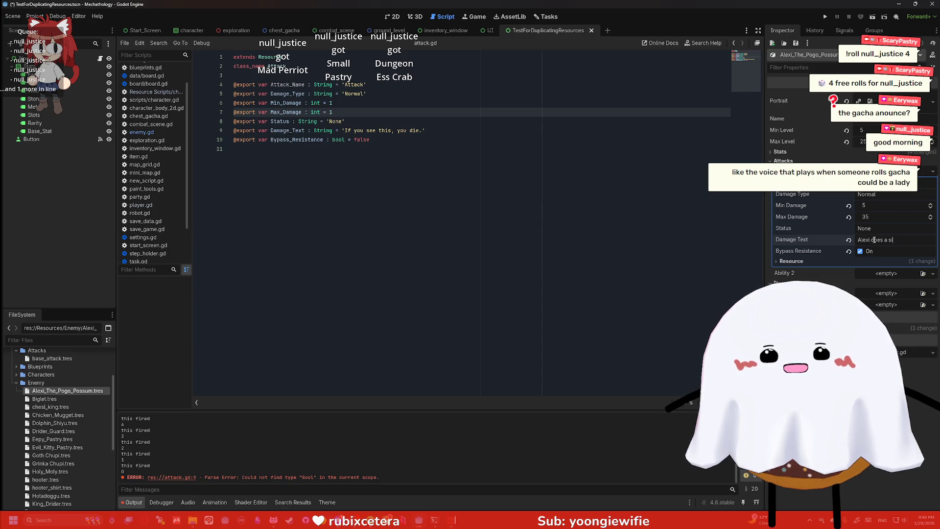
{"action": "type", "text": "ick flip and hits y"}
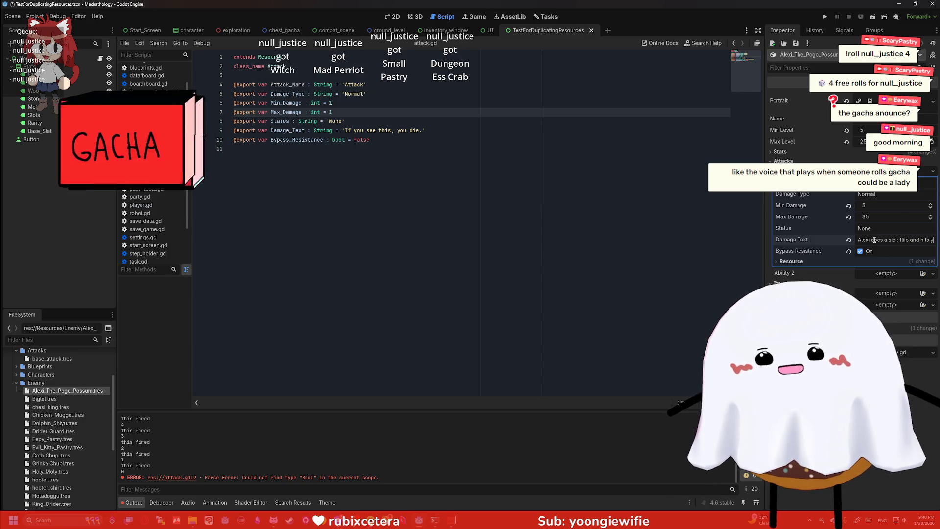
{"action": "type", "text": "ou with his pogo."}
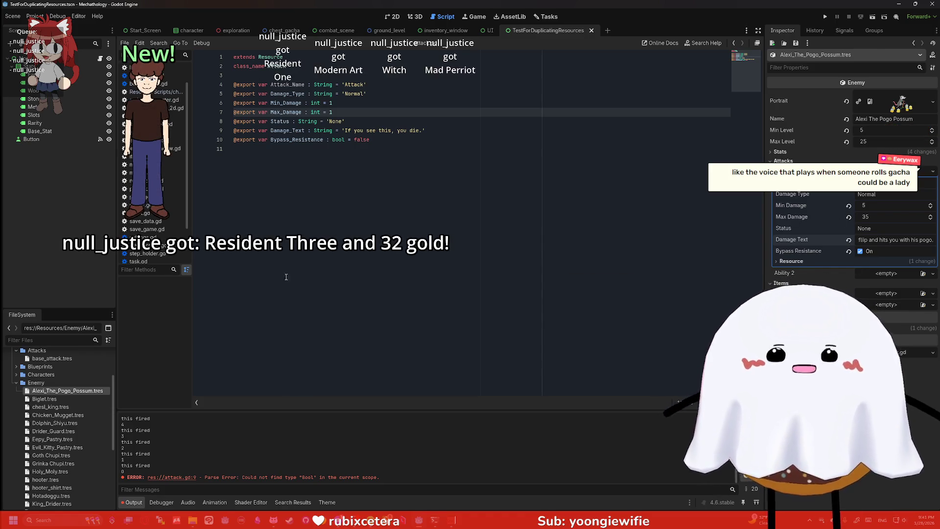
{"action": "left_click_drag", "start_coordinate": [374, 139], "coordinate": [346, 121]}
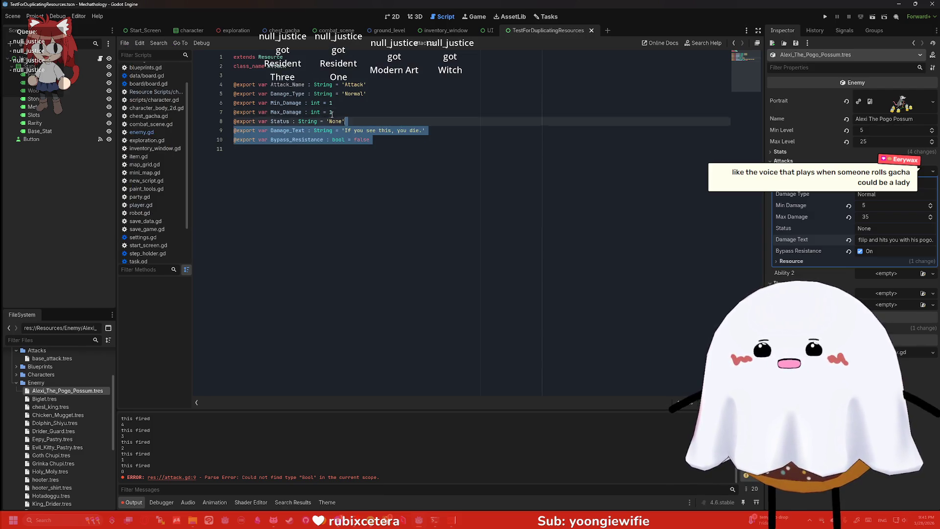
Step: Turn off Bypass Resistance on Alexi's Pogo attack after reviewing the base attack resource
{"action": "key", "text": "ctrl+a"}
{"action": "left_click", "coordinate": [366, 160]}
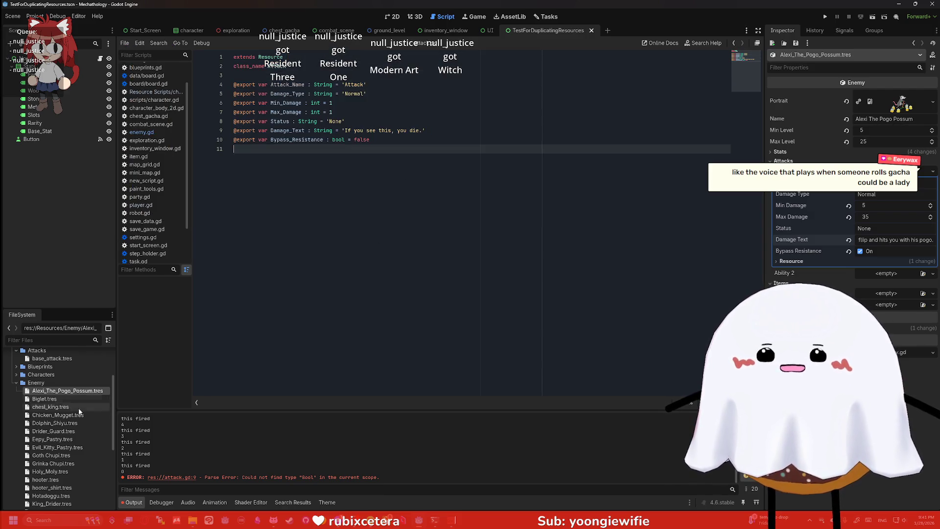
{"action": "left_click", "coordinate": [43, 361]}
{"action": "left_click", "coordinate": [45, 391]}
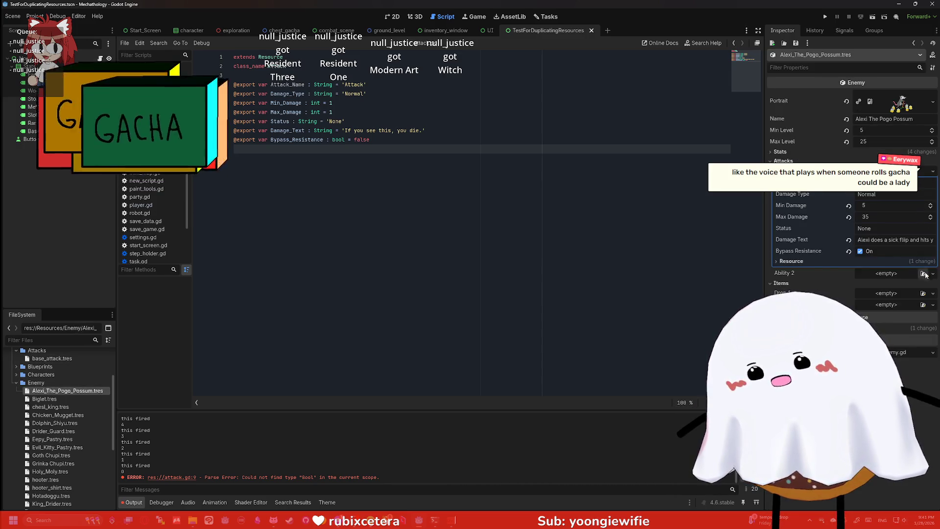
{"action": "left_click", "coordinate": [887, 273]}
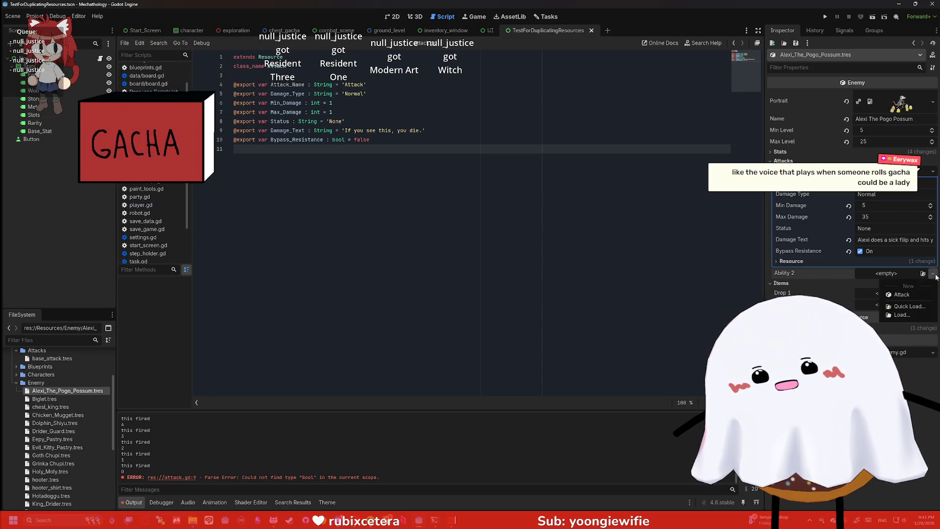
{"action": "left_click", "coordinate": [860, 251]}
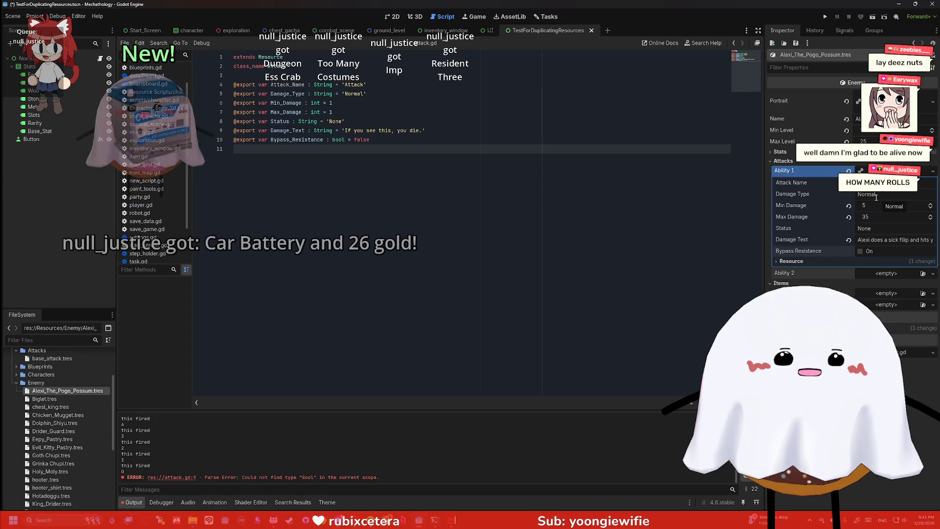
{"action": "left_click", "coordinate": [931, 171]}
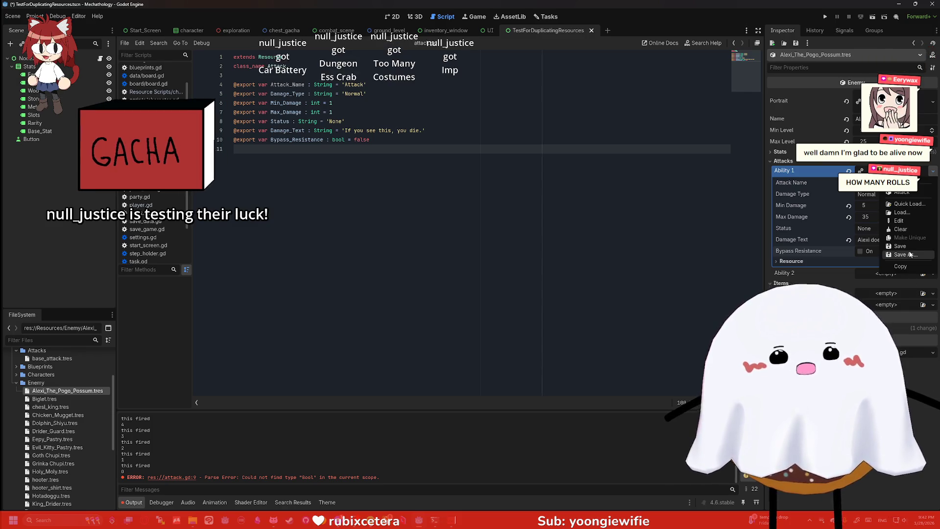
{"action": "left_click", "coordinate": [908, 387]}
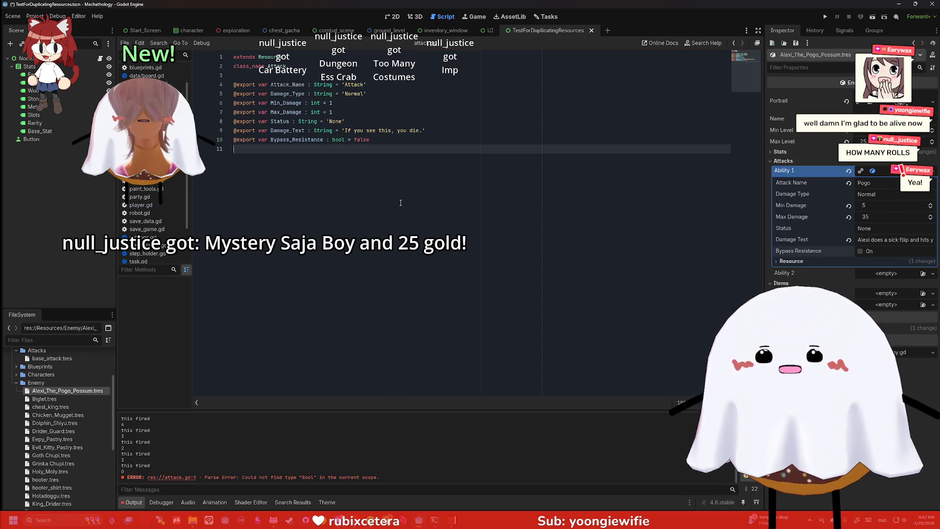
Step: Leave line 12 of attack.gd empty again and assign a new Attack to Alexi's Ability 2
{"action": "key", "text": "Return"}
{"action": "type", "text": "Alexi"}
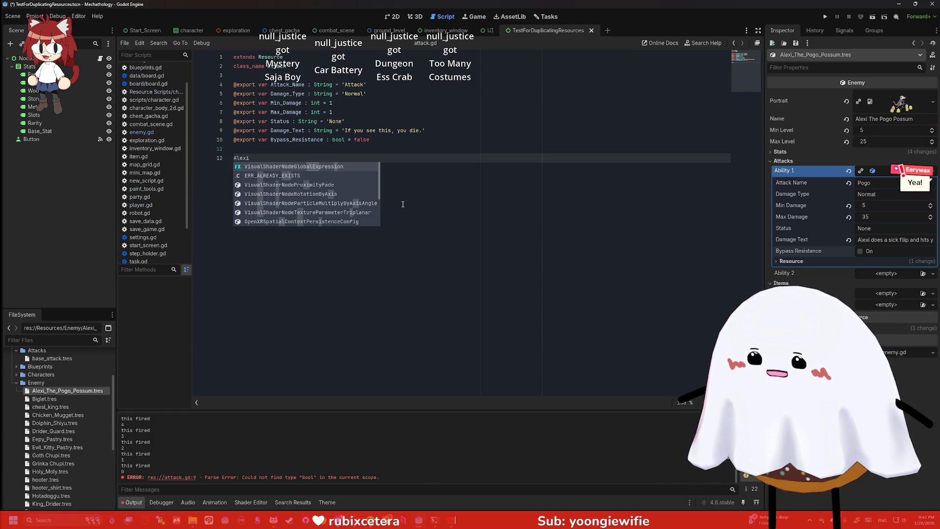
{"action": "key", "text": "Return"}
{"action": "key", "text": "BackSpace"}
{"action": "key", "text": "BackSpace"}
{"action": "key", "text": "BackSpace"}
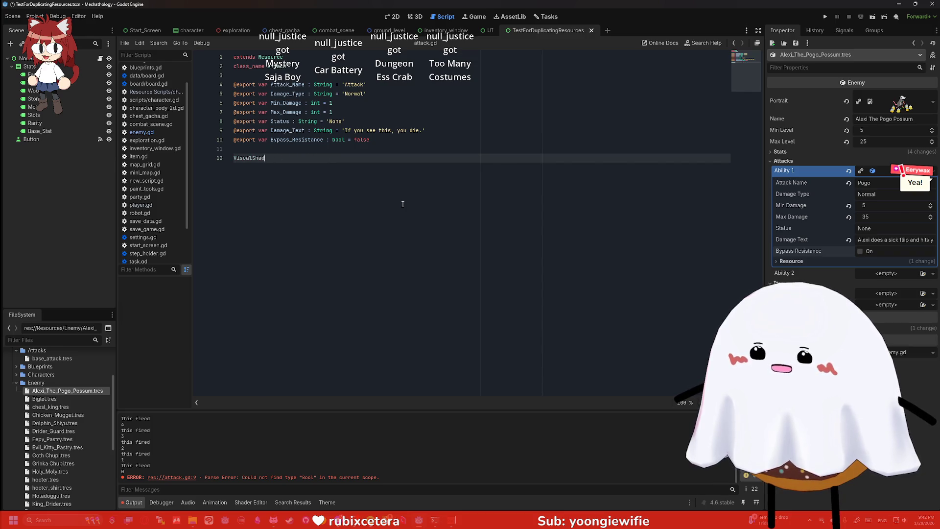
{"action": "type", "text": "et "}
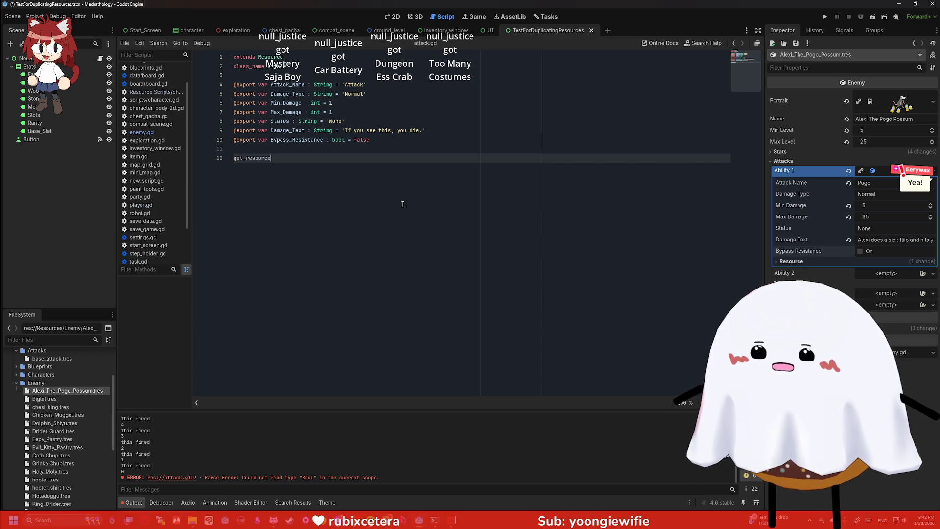
{"action": "type", "text": "esource"}
{"action": "key", "text": "BackSpace"}
{"action": "key", "text": "BackSpace"}
{"action": "key", "text": "BackSpace"}
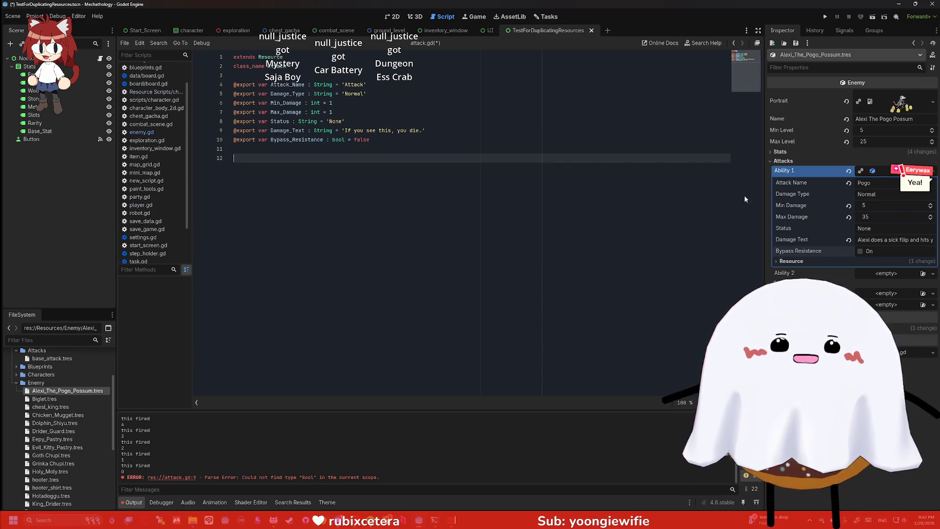
{"action": "left_click", "coordinate": [932, 276]}
{"action": "left_click", "coordinate": [915, 295]}
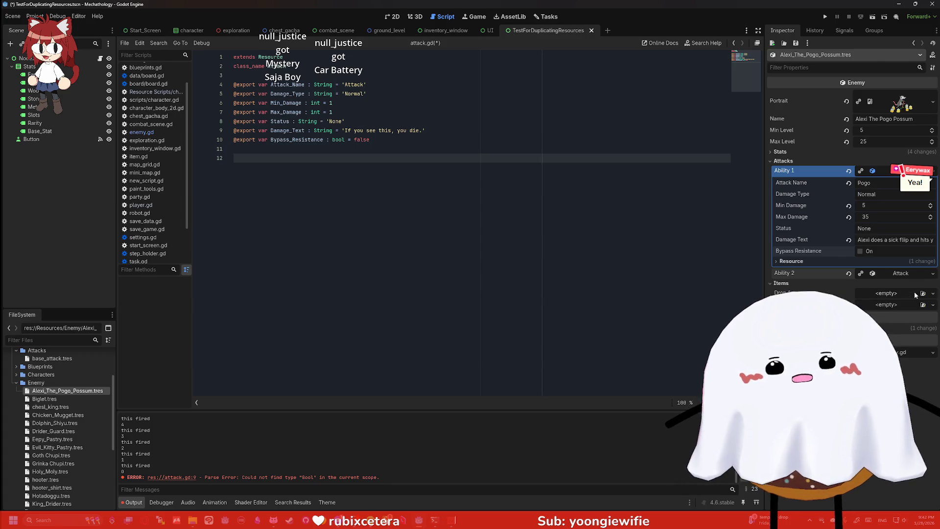
Step: Make Alexi's Ability 2 the Throw Bottle attack with Toxic damage and minimum damage 3, then save
{"action": "left_click", "coordinate": [868, 275]}
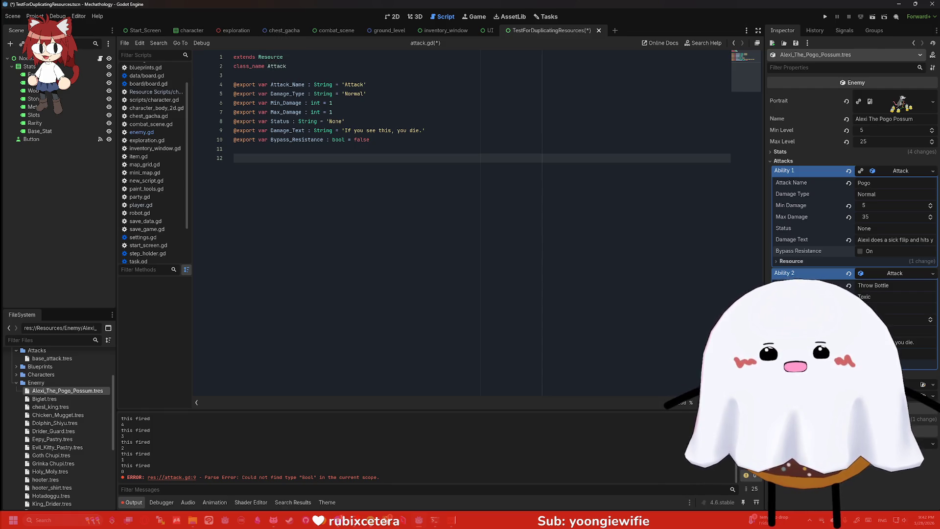
{"action": "left_click", "coordinate": [881, 319]}
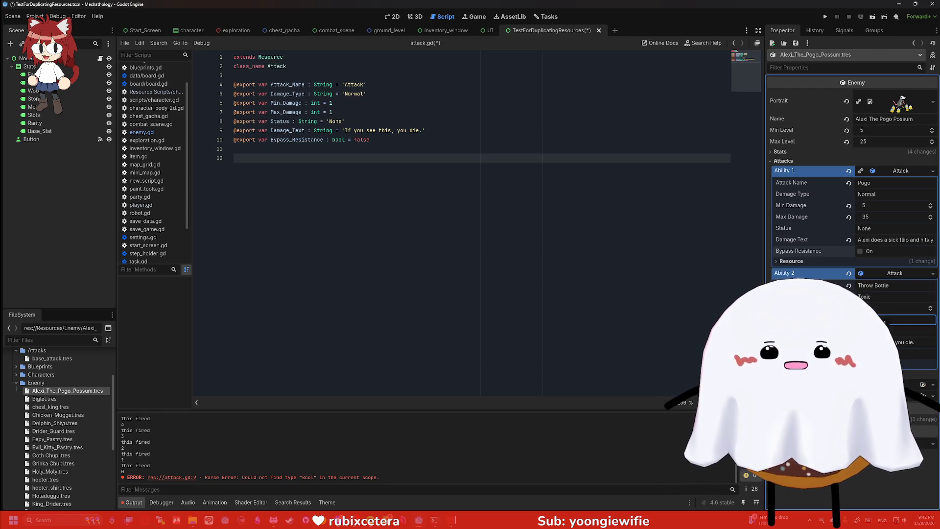
{"action": "key", "text": "Return"}
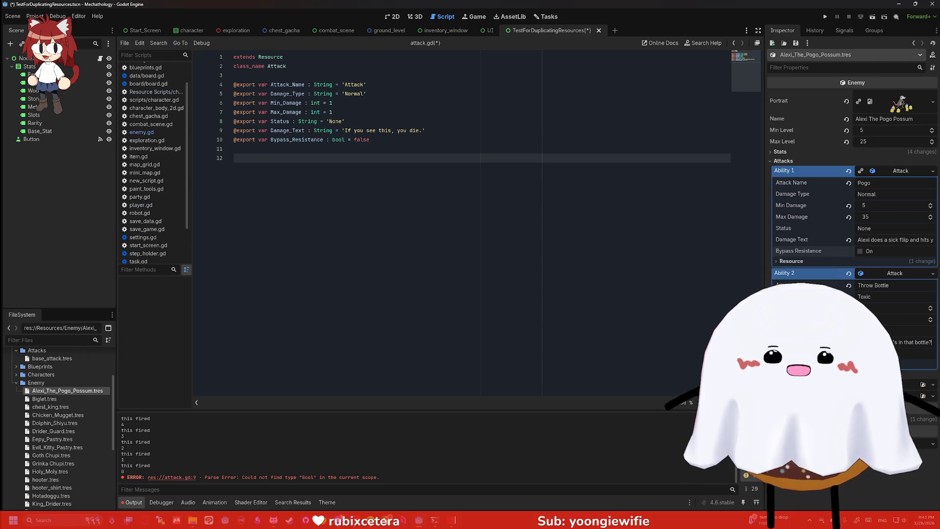
{"action": "type", "text": "?"}
{"action": "key", "text": "ctrl+s"}
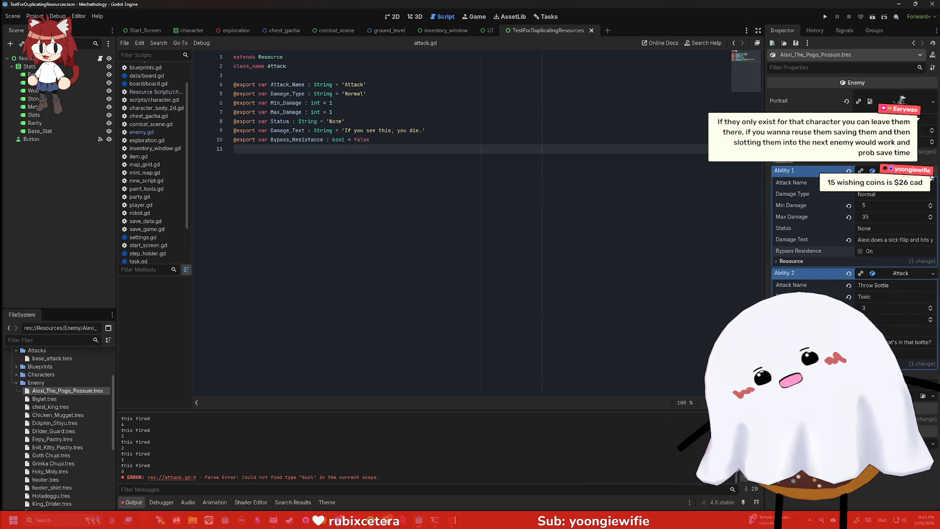
Step: Save Alexi's two attacks as Pogo.tres and Throw_Bottle.tres in the Attacks folder
{"action": "left_click", "coordinate": [932, 170]}
{"action": "left_click", "coordinate": [905, 247]}
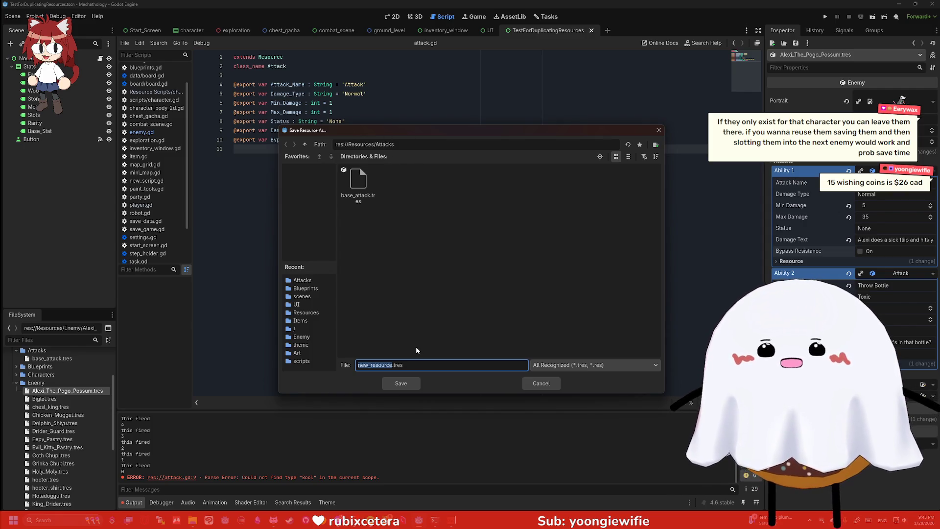
{"action": "type", "text": "Pog"}
{"action": "key", "text": "Return"}
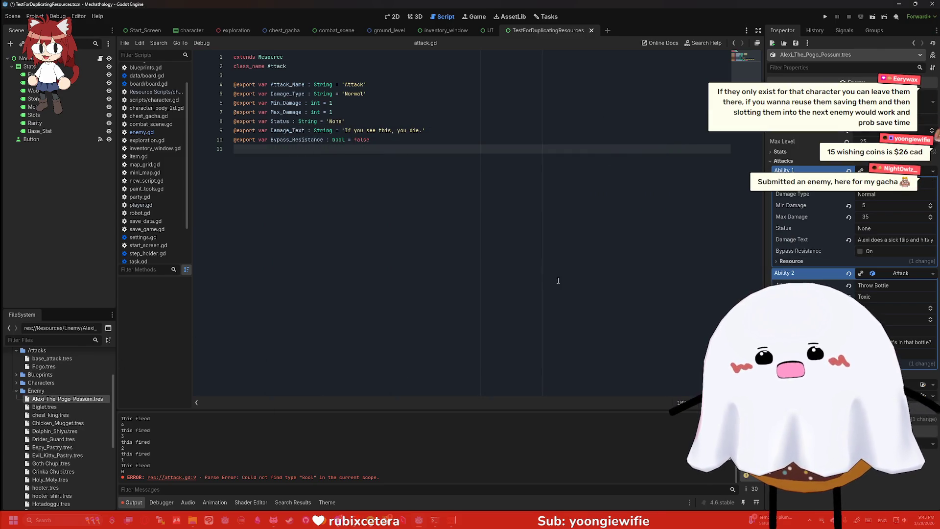
{"action": "left_click", "coordinate": [933, 273]}
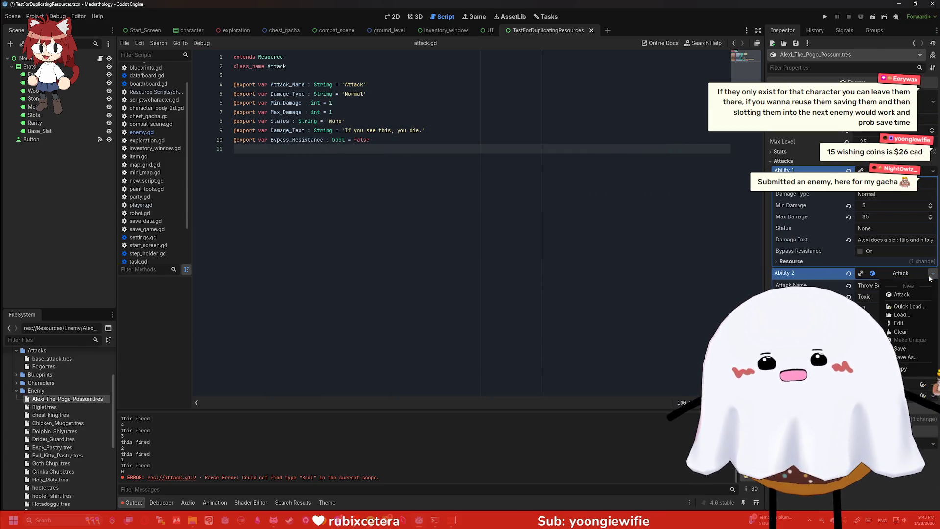
{"action": "left_click", "coordinate": [900, 348]}
{"action": "type", "text": "Throw"}
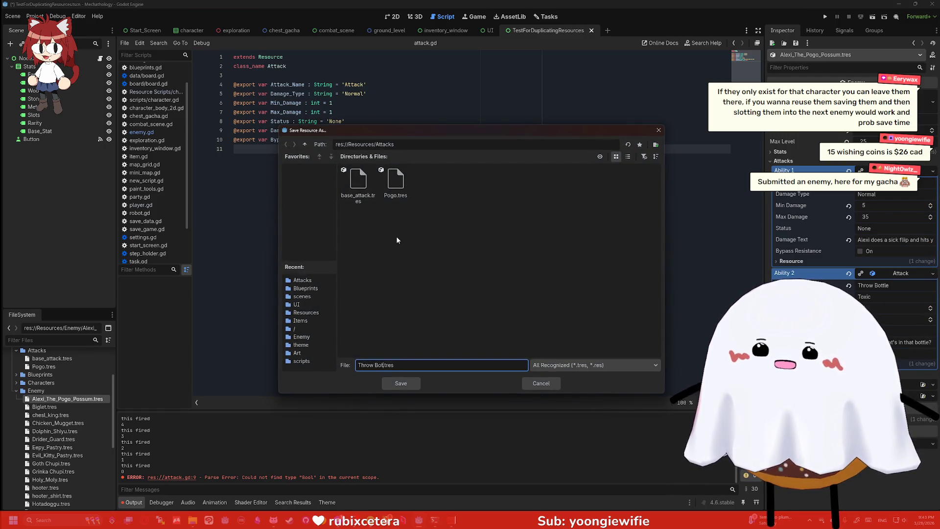
{"action": "type", "text": "_Bottle"}
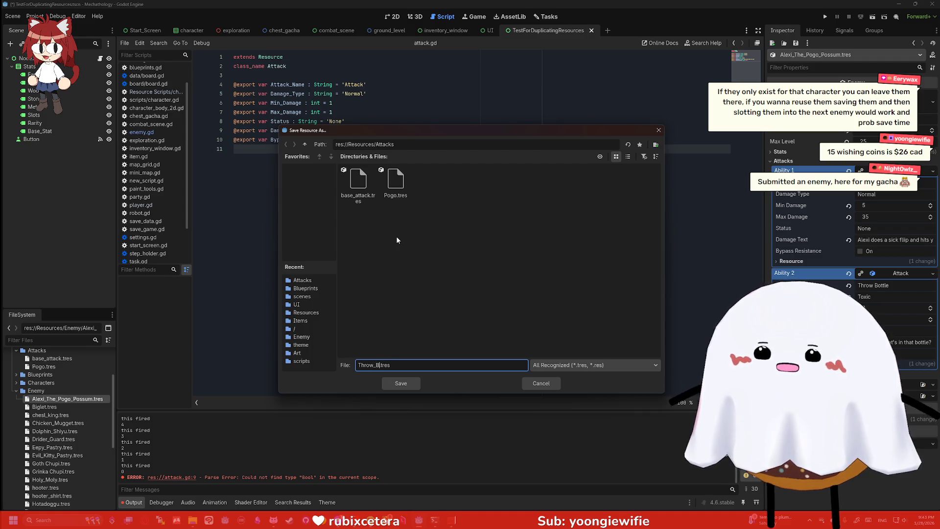
{"action": "key", "text": "Return"}
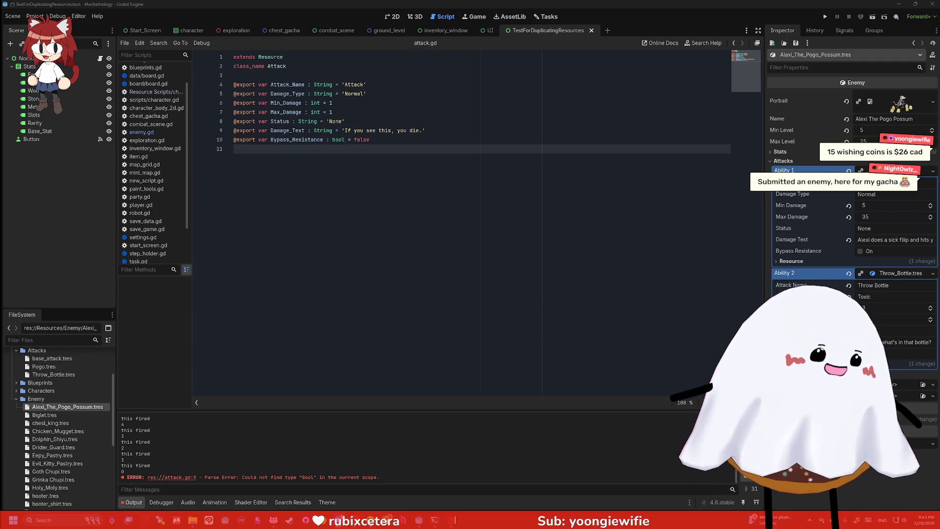
Step: Copy the pink stick-figure sketch image from the browser to the clipboard
{"action": "key", "text": "F6"}
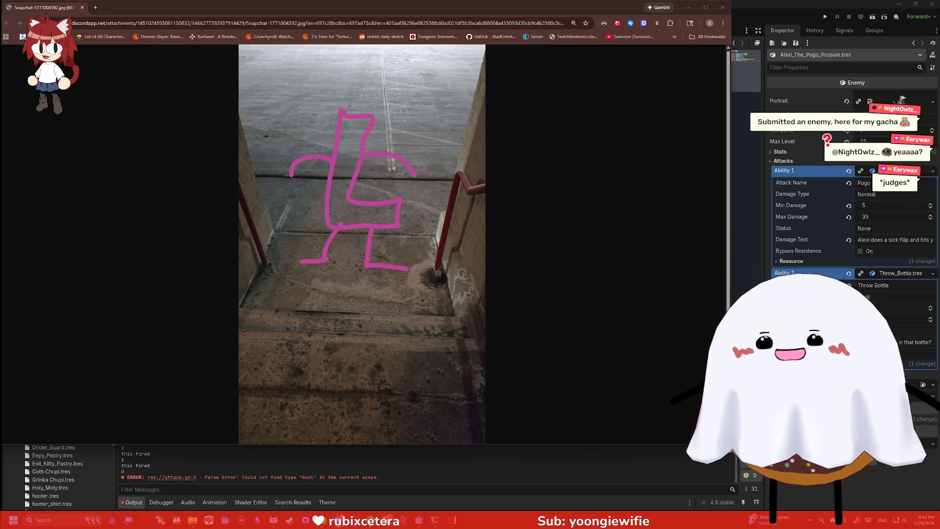
{"action": "right_click", "coordinate": [385, 201]}
{"action": "left_click", "coordinate": [426, 230]}
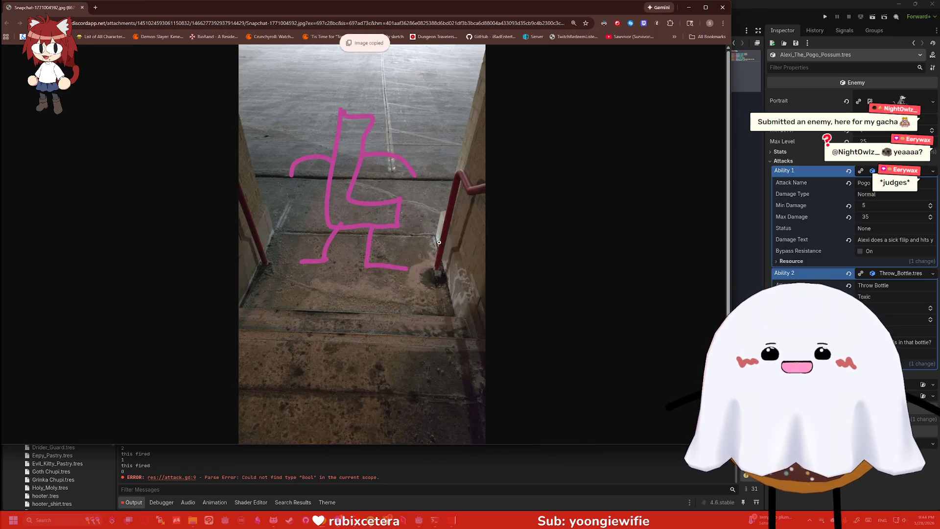
{"action": "left_click", "coordinate": [96, 8]}
Step: Paste the stick-figure drawing into remove.bg to strip its background, then close Chrome
{"action": "type", "text": "remove.bg"}
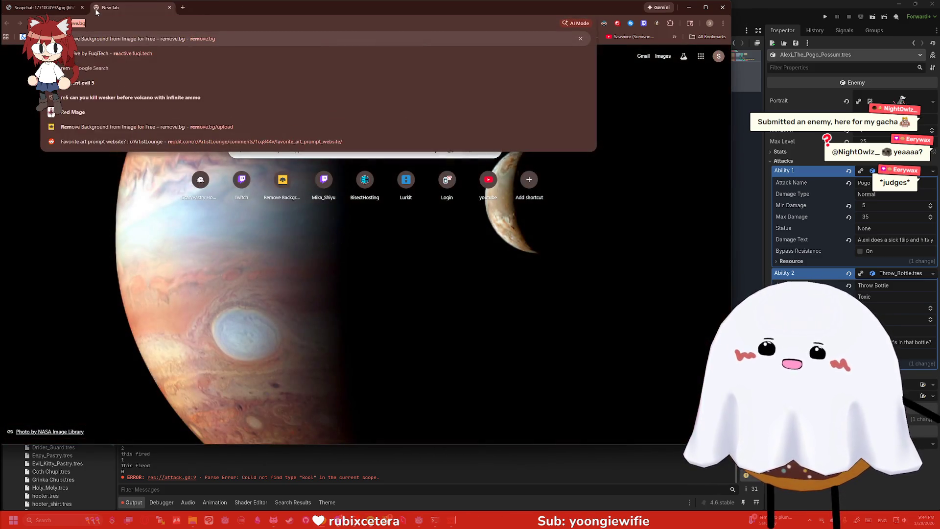
{"action": "key", "text": "Return"}
{"action": "key", "text": "ctrl+v"}
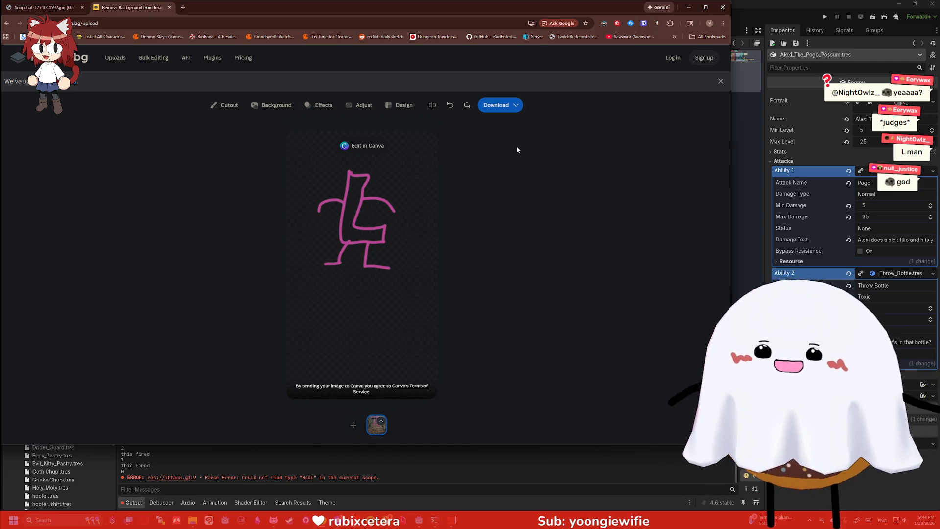
{"action": "left_click", "coordinate": [717, 6]}
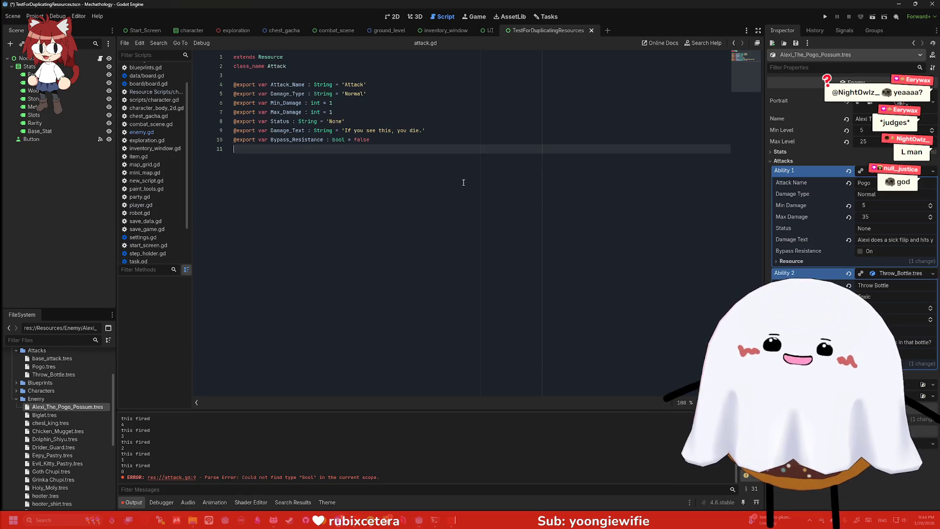
Step: Save, then load Biglet.tres in the Inspector and expand its attacks section
{"action": "key", "text": "ctrl+s"}
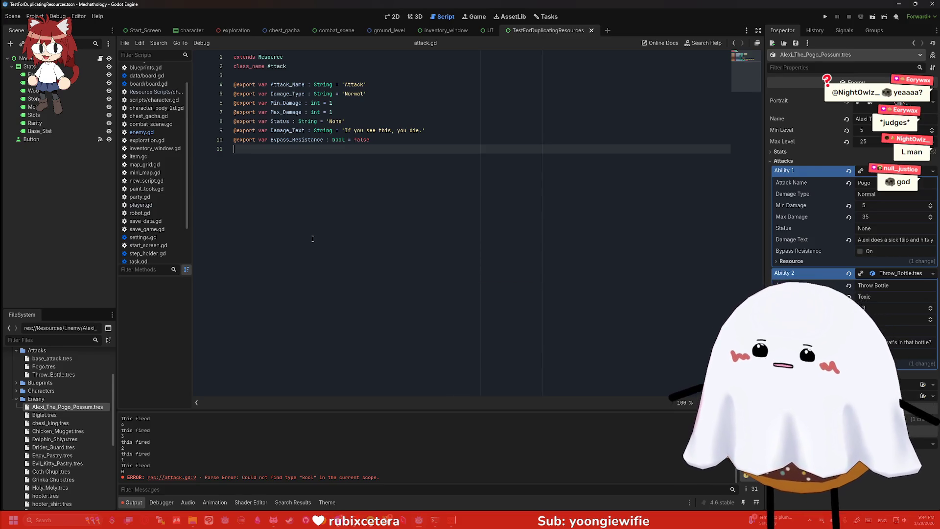
{"action": "scroll", "coordinate": [92, 380], "scroll_direction": "up", "scroll_amount": 2}
{"action": "left_click", "coordinate": [73, 413]}
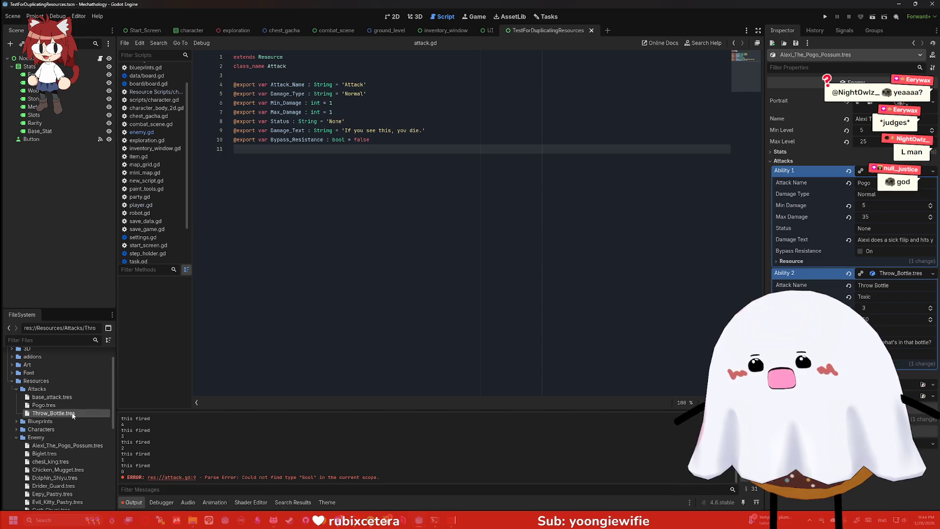
{"action": "left_click", "coordinate": [44, 453]}
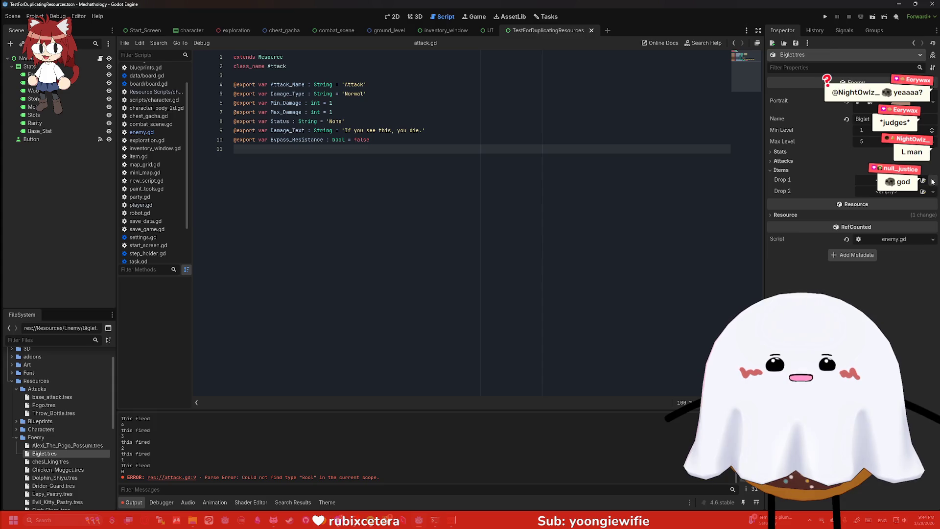
{"action": "left_click", "coordinate": [932, 182]}
{"action": "left_click", "coordinate": [698, 235]}
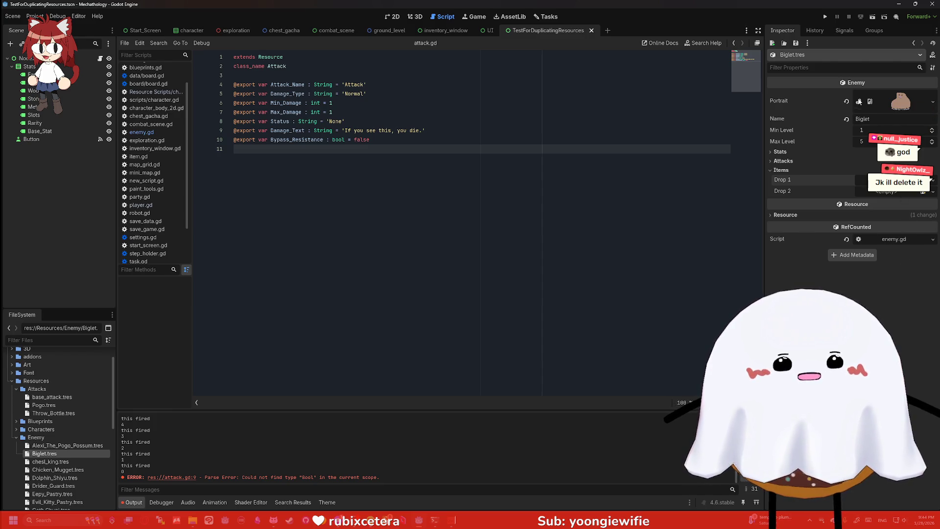
{"action": "left_click", "coordinate": [877, 118]}
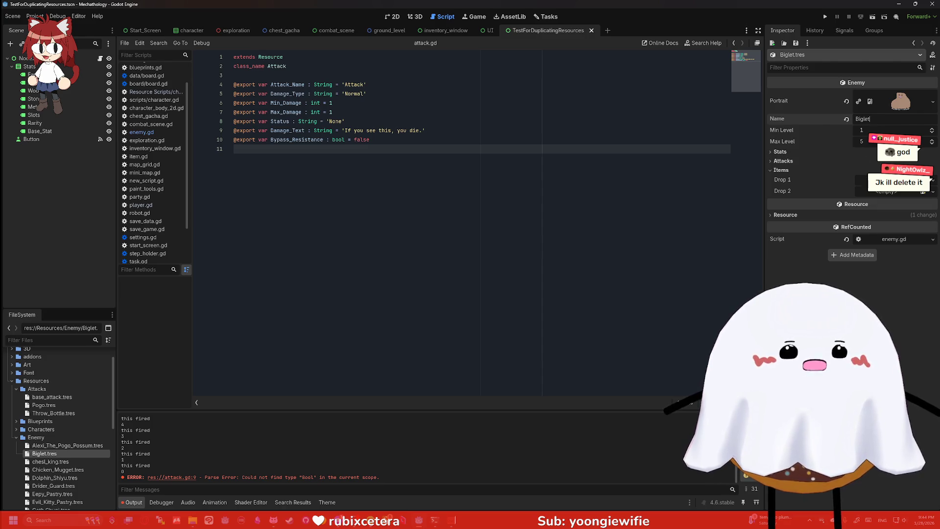
{"action": "left_click", "coordinate": [931, 181]}
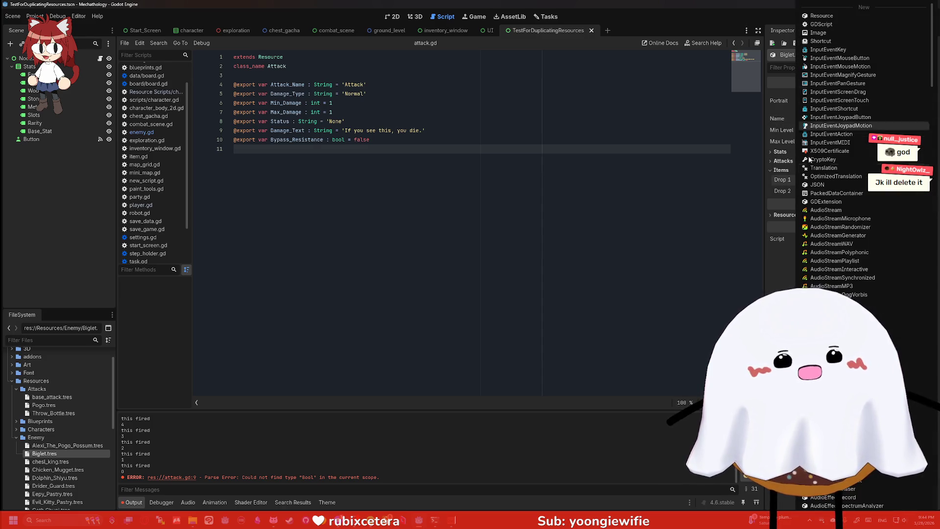
{"action": "left_click", "coordinate": [789, 272]}
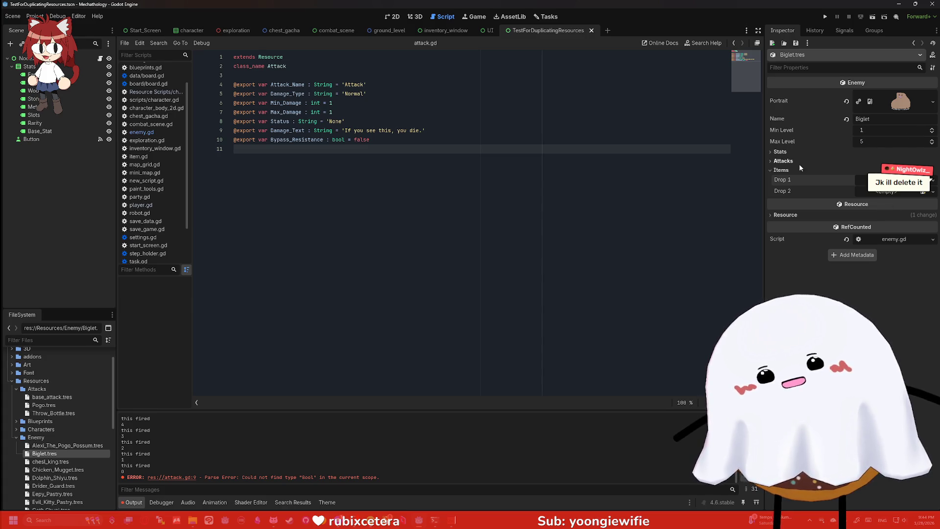
{"action": "left_click", "coordinate": [781, 170]}
{"action": "left_click", "coordinate": [783, 161]}
Step: Give Biglet's Ability 1 a new Attack named Big
{"action": "left_click", "coordinate": [933, 171]}
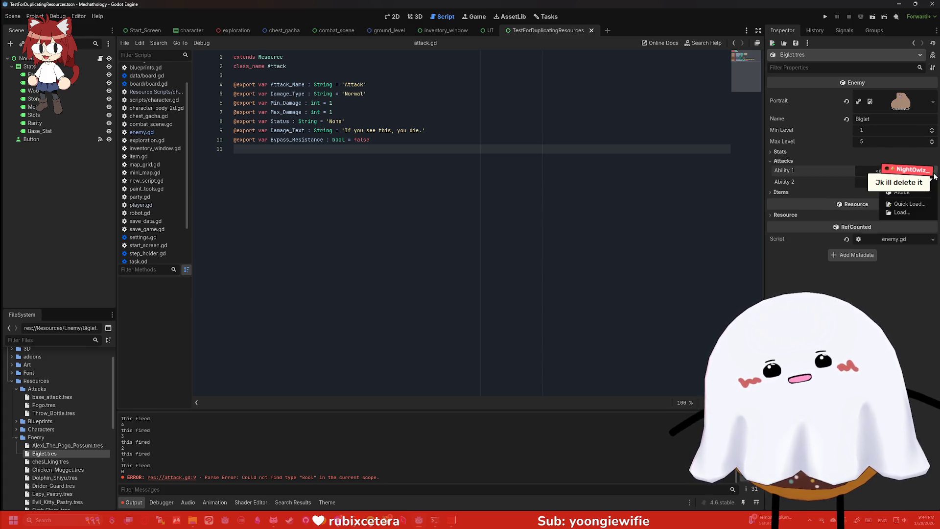
{"action": "left_click", "coordinate": [900, 192]}
{"action": "double_click", "coordinate": [882, 184]}
{"action": "type", "text": "Big"}
{"action": "key", "text": "Tab"}
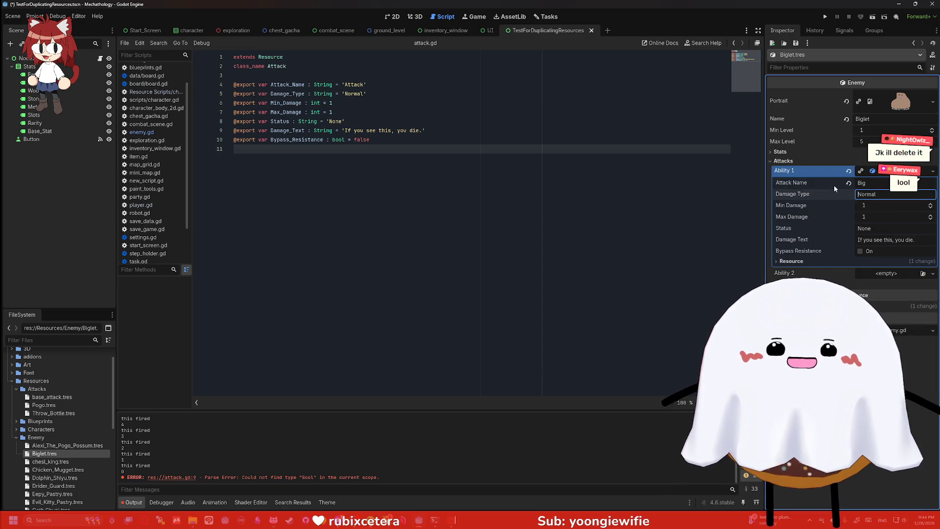
Step: Set the Big attack to Normal damage type with 0 minimum and 0 maximum damage
{"action": "key", "text": "BackSpace"}
{"action": "type", "text": "Normal"}
{"action": "key", "text": "Tab"}
{"action": "type", "text": "4"}
{"action": "key", "text": "BackSpace"}
{"action": "type", "text": "0"}
{"action": "key", "text": "Tab"}
{"action": "type", "text": "0"}
{"action": "key", "text": "Tab"}
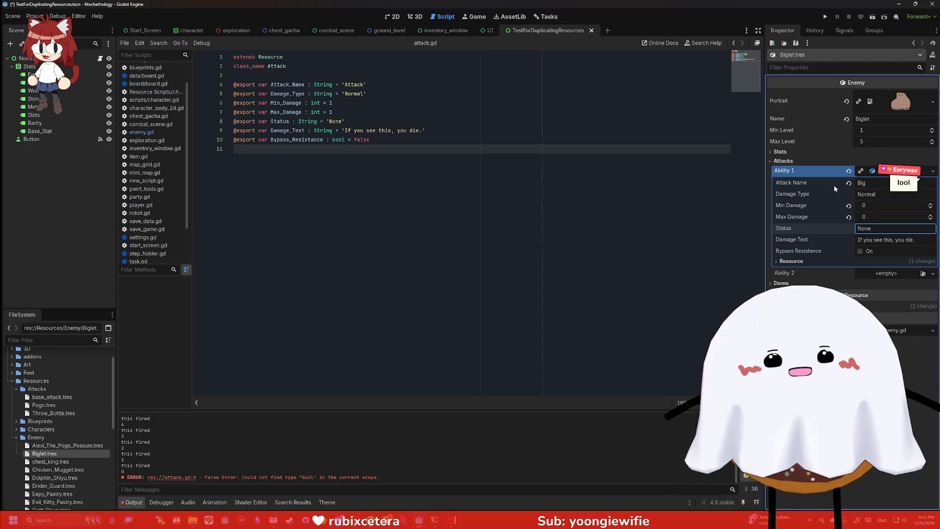
{"action": "left_click", "coordinate": [630, 214]}
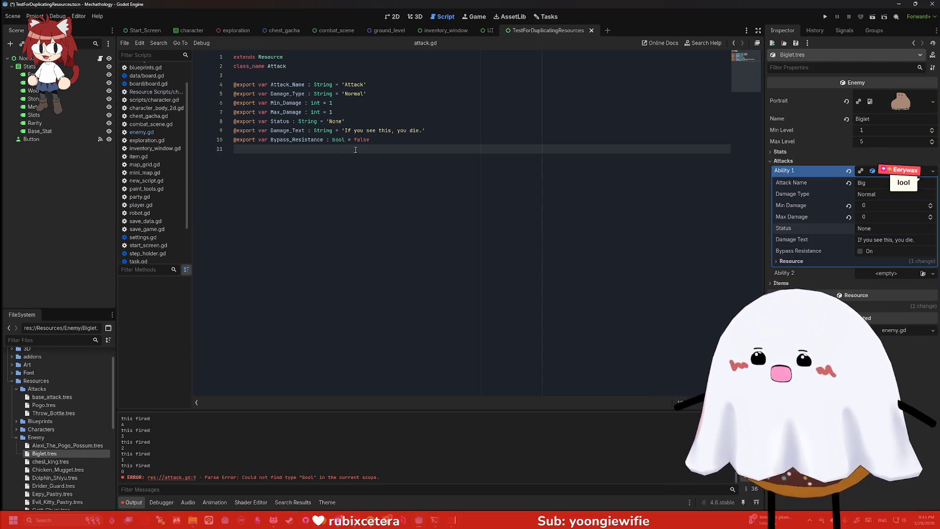
{"action": "left_click", "coordinate": [62, 397]}
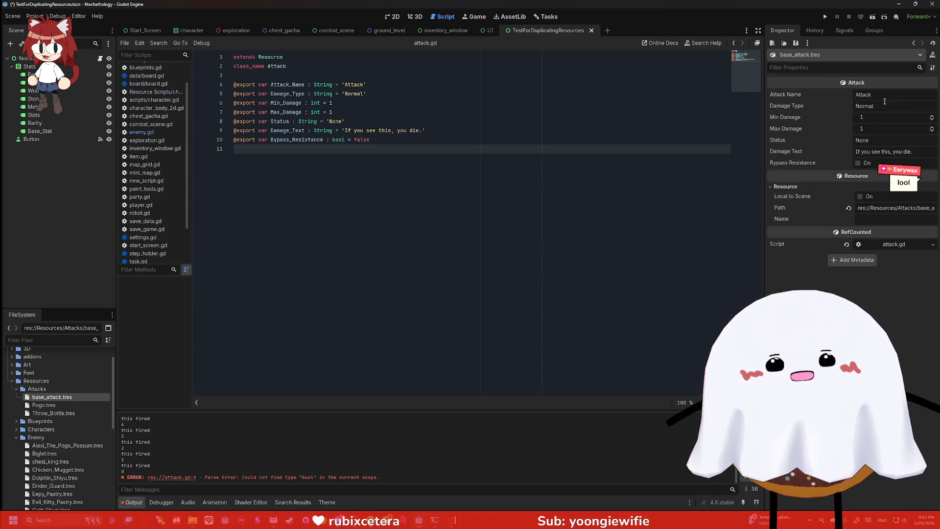
{"action": "left_click", "coordinate": [381, 92]}
{"action": "left_click", "coordinate": [392, 86]}
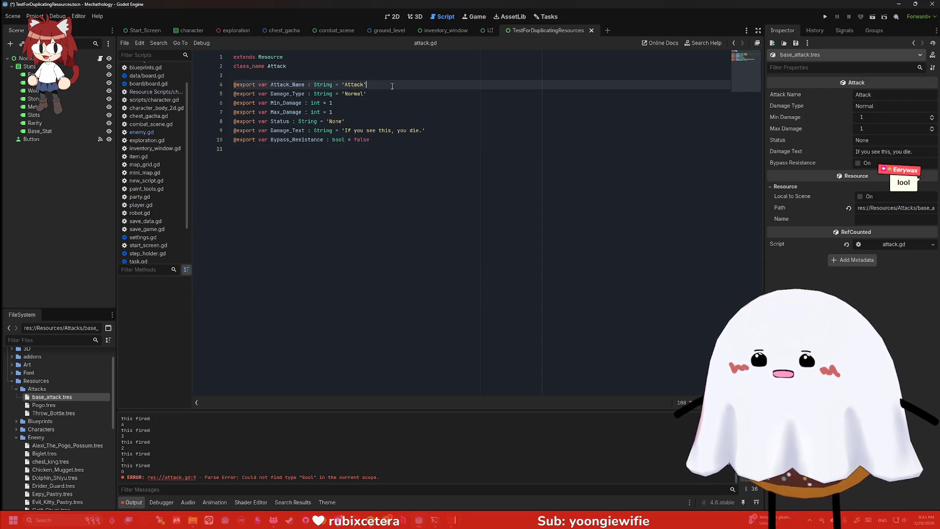
{"action": "left_click", "coordinate": [355, 122]}
{"action": "key", "text": "Return"}
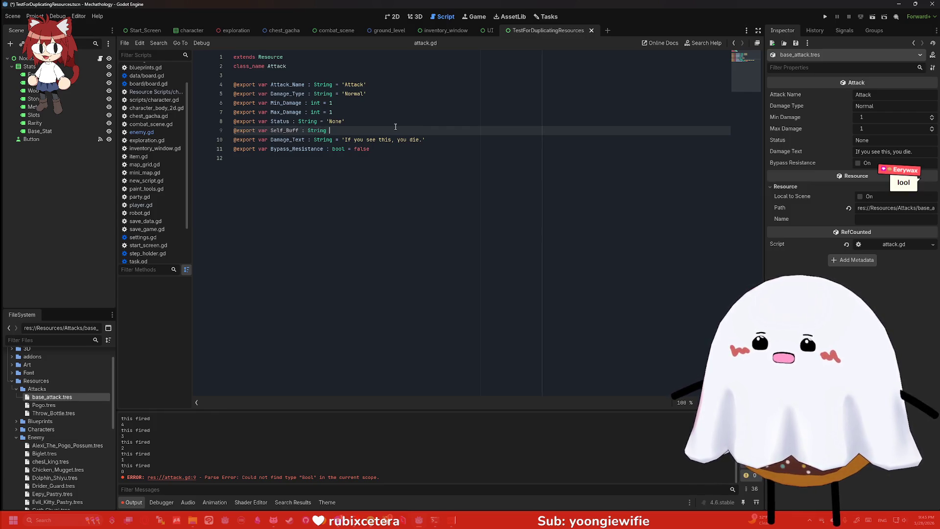
{"action": "type", "text": "'None"}
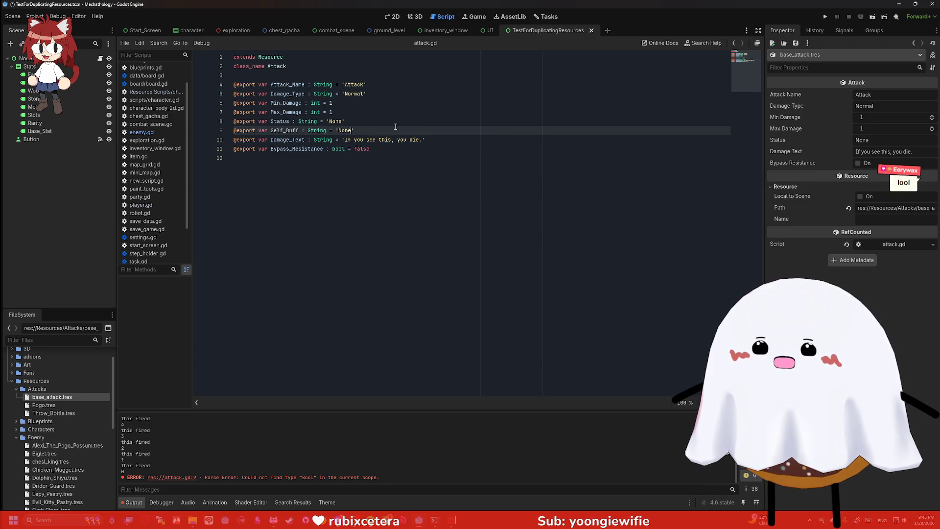
{"action": "key", "text": "ctrl+s"}
Step: Check the Pogo, Throw_Bottle and Biglet resources for the new Self Buff field
{"action": "left_click", "coordinate": [45, 405]}
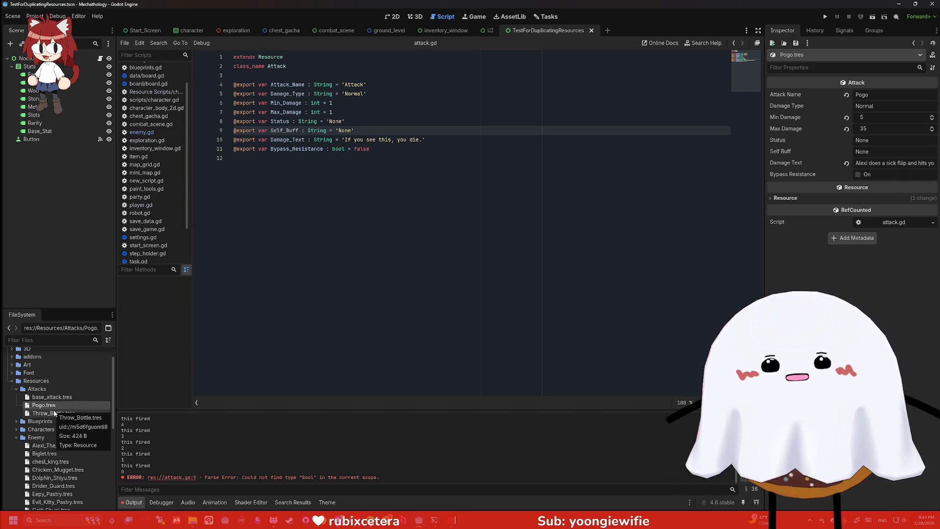
{"action": "left_click", "coordinate": [54, 412]}
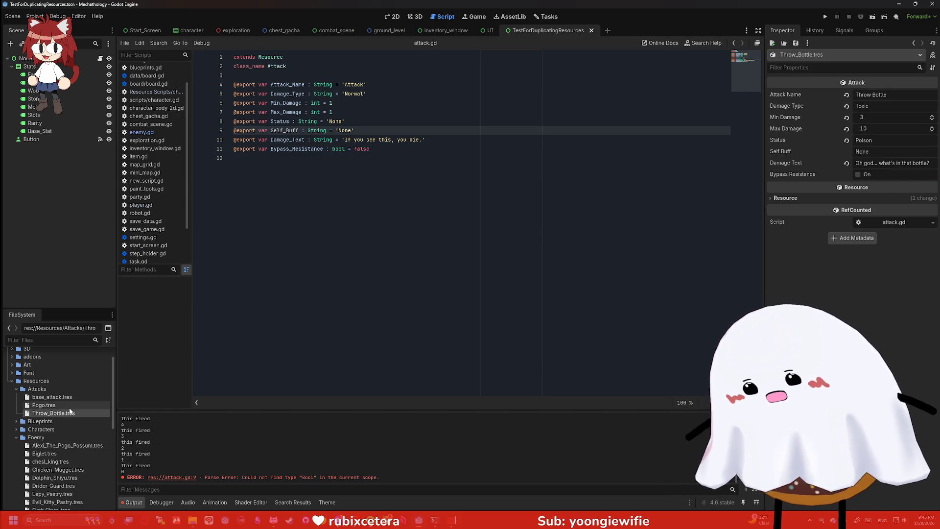
{"action": "left_click", "coordinate": [52, 453]}
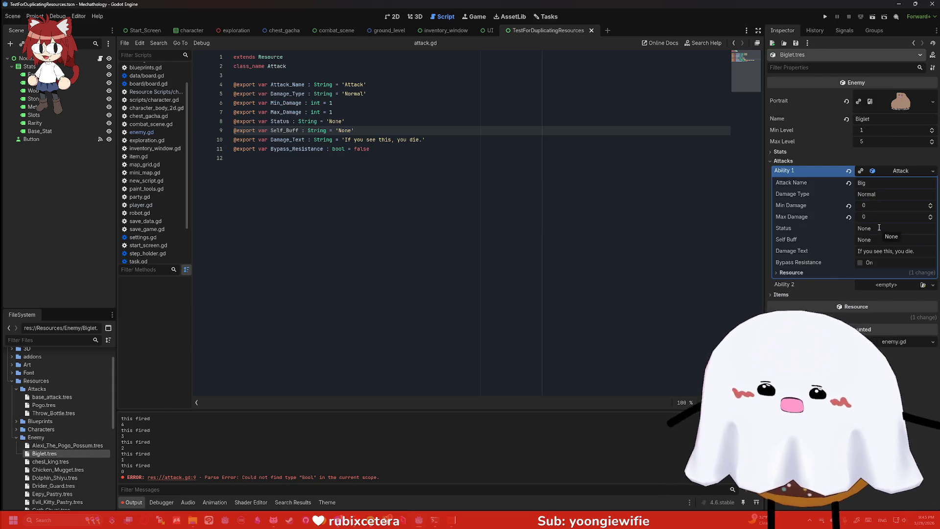
Step: Set the Big attack's Self Buff to Defense and save
{"action": "double_click", "coordinate": [864, 239]}
{"action": "key", "text": "BackSpace"}
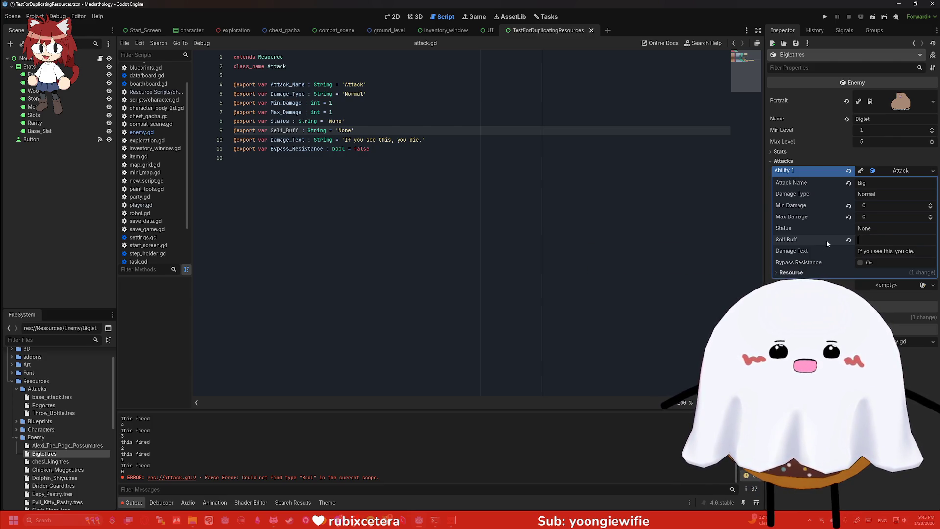
{"action": "type", "text": "Strengthen"}
{"action": "key", "text": "BackSpace"}
{"action": "key", "text": "BackSpace"}
{"action": "key", "text": "BackSpace"}
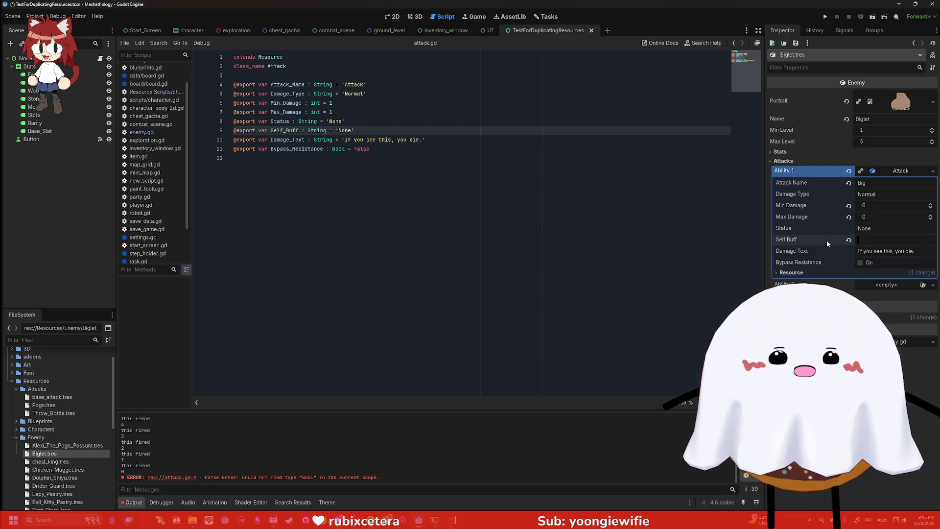
{"action": "type", "text": "Defense"}
{"action": "key", "text": "ctrl+s"}
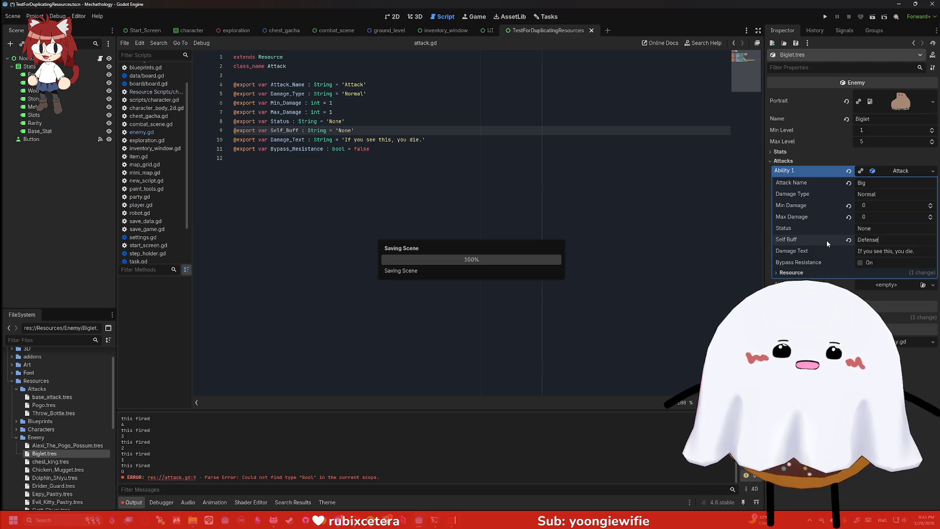
Step: Set the Big attack's Damage Text to 'He gets even Biglet-er' and save
{"action": "double_click", "coordinate": [852, 240]}
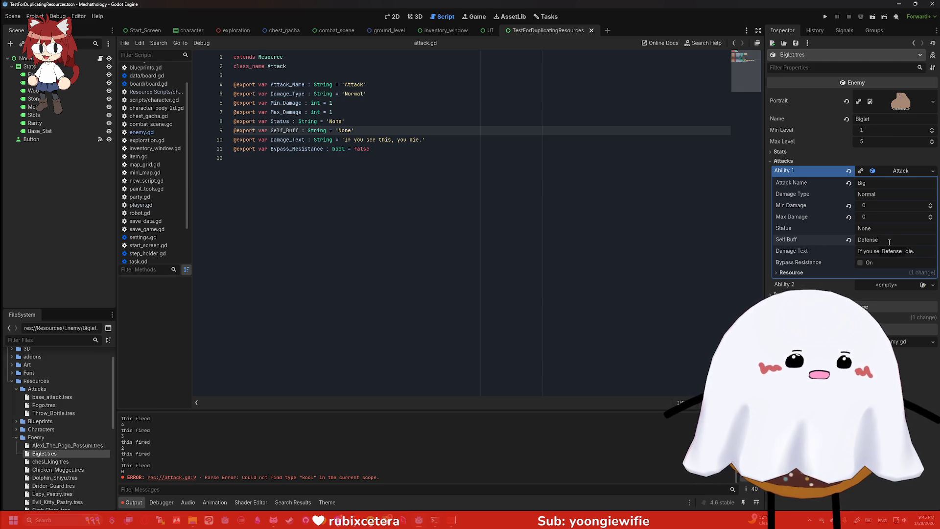
{"action": "key", "text": "Tab"}
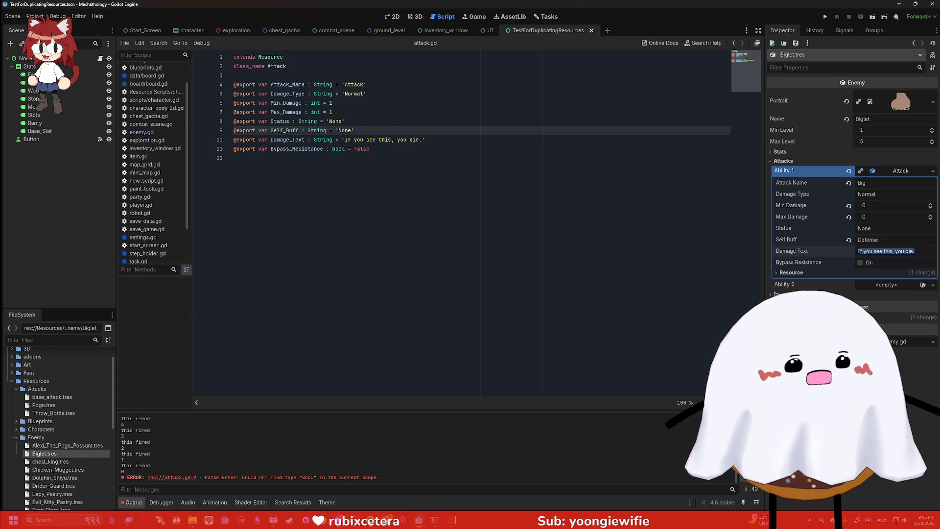
{"action": "type", "text": "He b"}
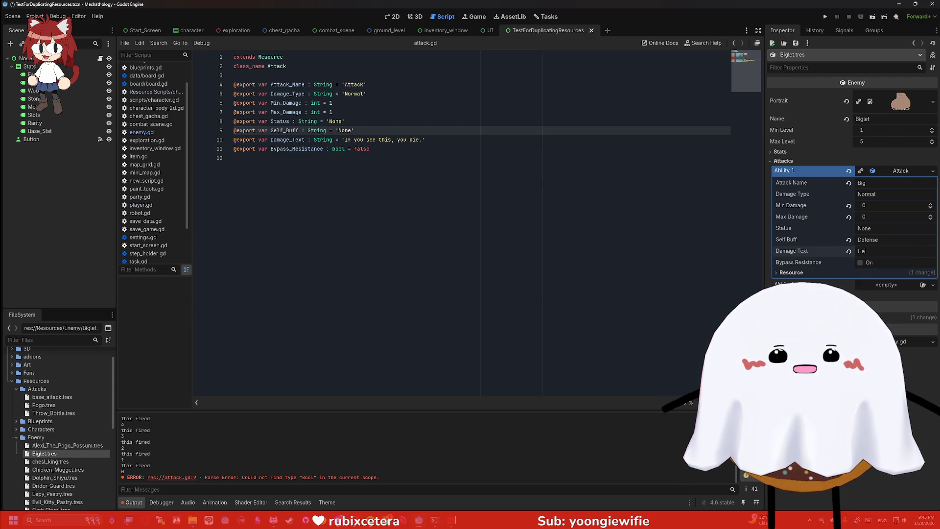
{"action": "type", "text": "ts e"}
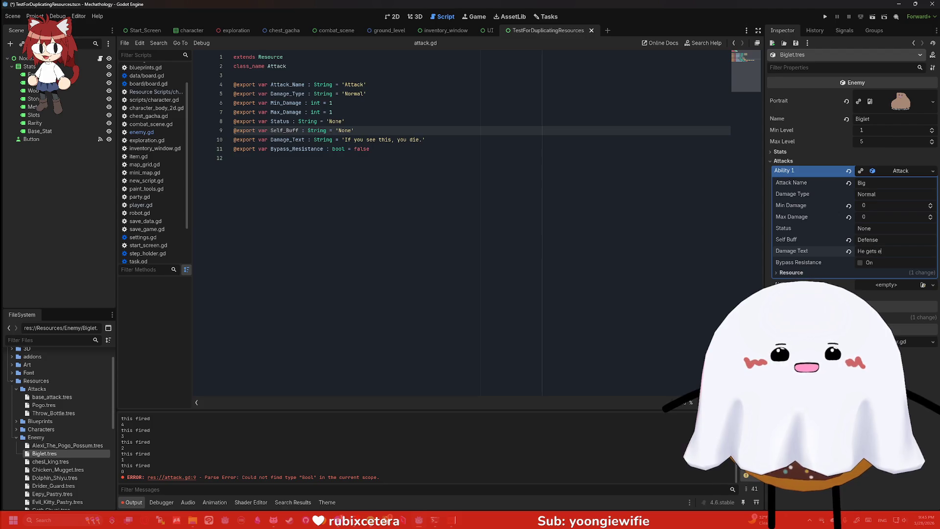
{"action": "type", "text": "Biglet-er"}
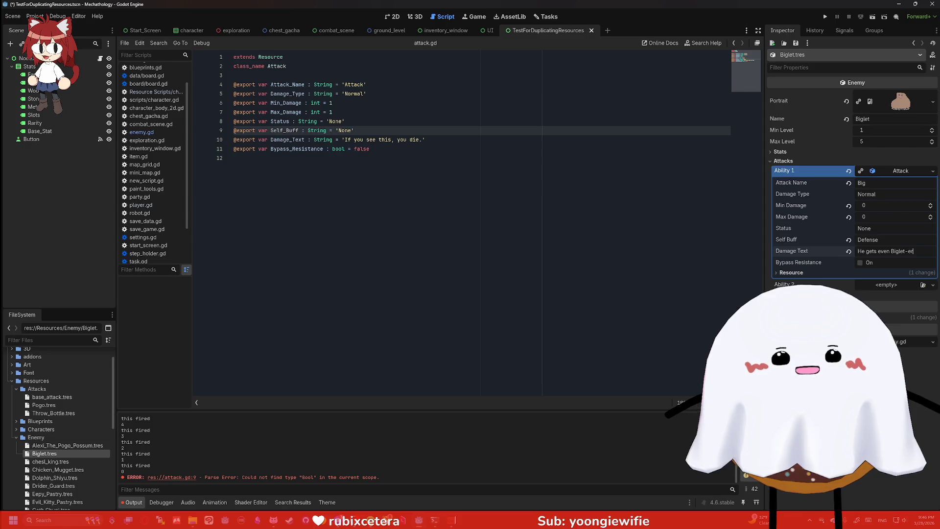
{"action": "key", "text": "ctrl+s"}
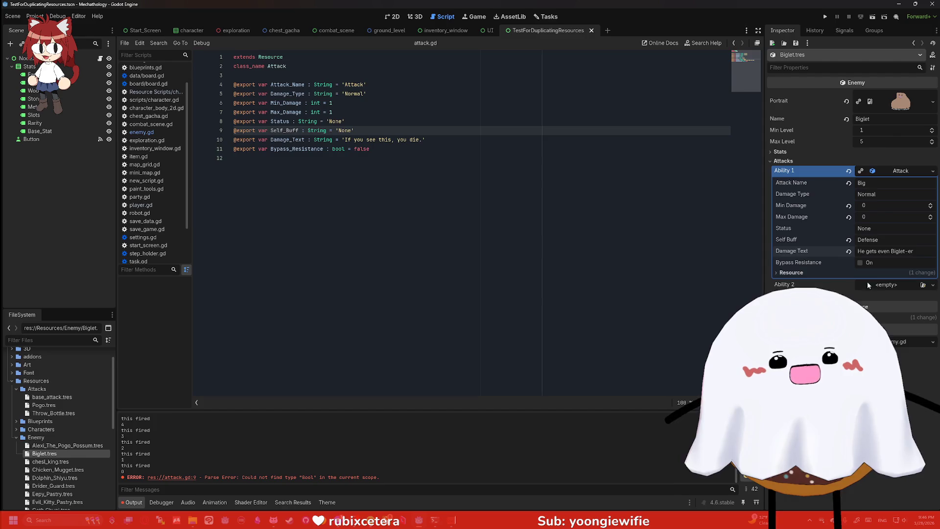
Step: Create a new Attack named Pocket Sand for Biglet's Ability 2
{"action": "left_click", "coordinate": [932, 285]}
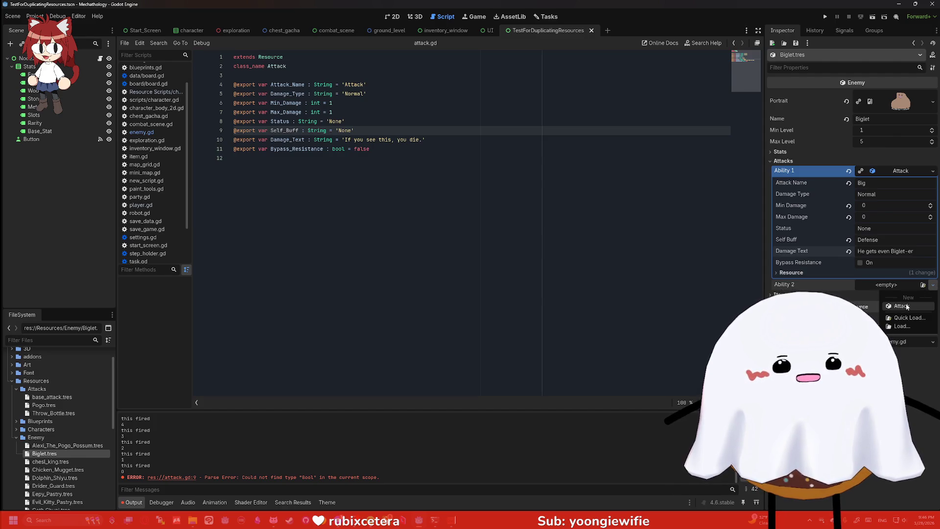
{"action": "left_click", "coordinate": [905, 305]}
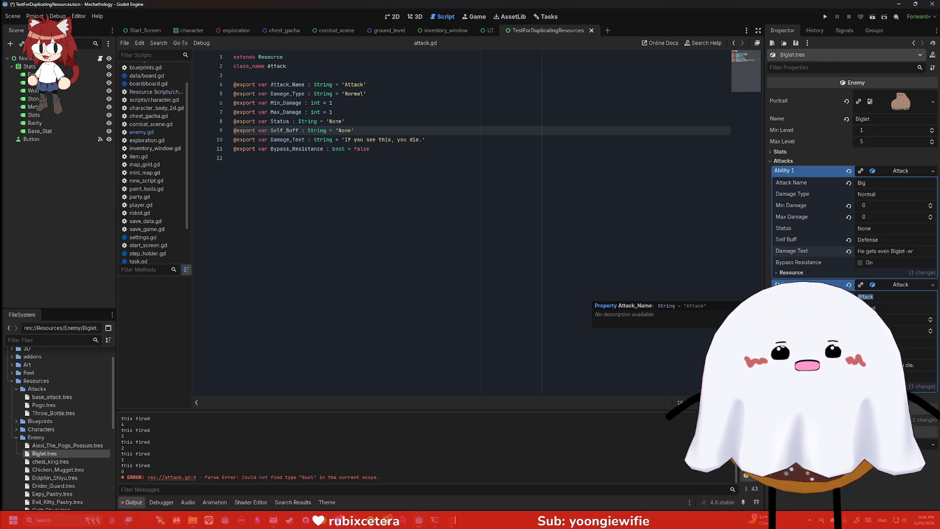
{"action": "type", "text": "d"}
{"action": "key", "text": "BackSpace"}
{"action": "type", "text": "Pocket Sand"}
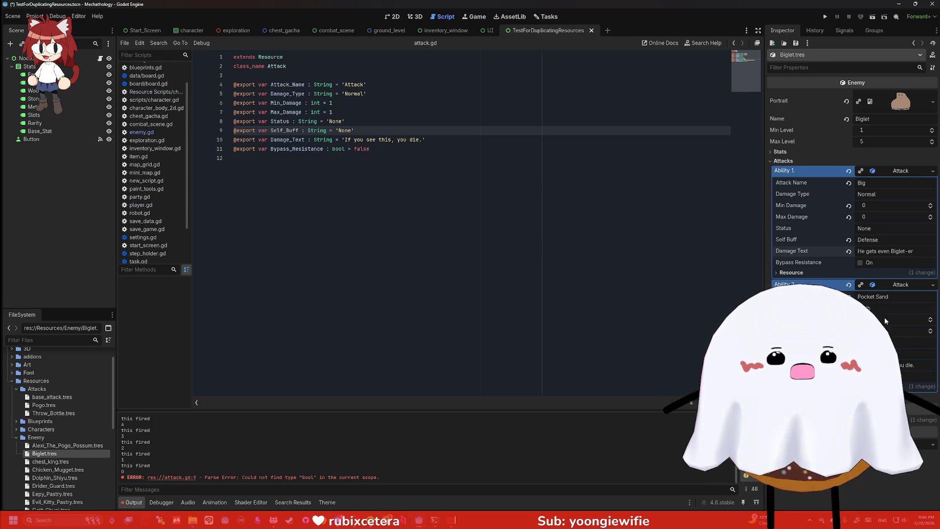
Step: Give Pocket Sand Earth damage of 5–15 and damage text ending 'get pockets?', then save
{"action": "left_click", "coordinate": [887, 331]}
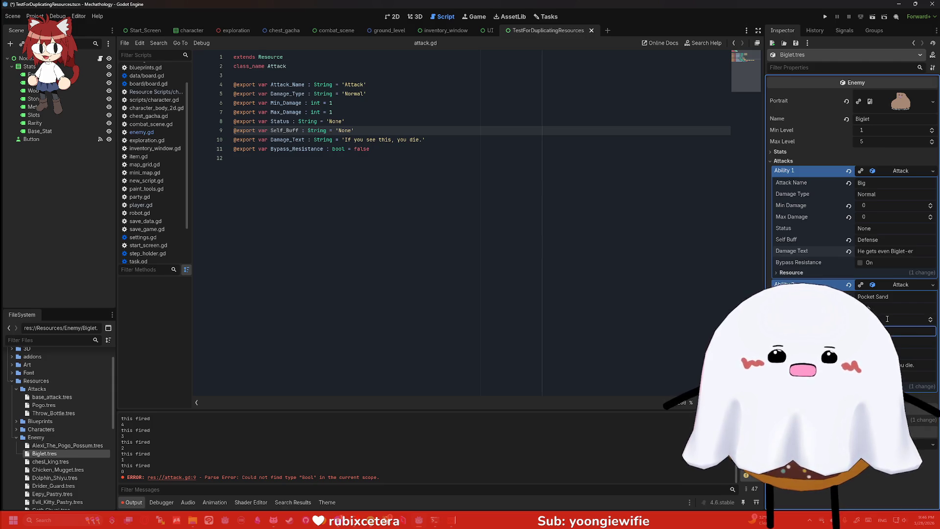
{"action": "key", "text": "Tab"}
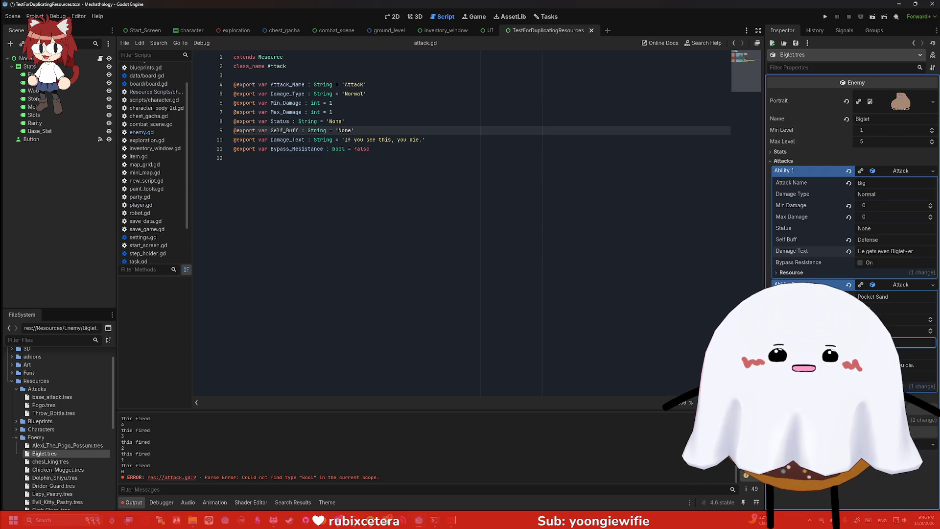
{"action": "left_click", "coordinate": [895, 364]}
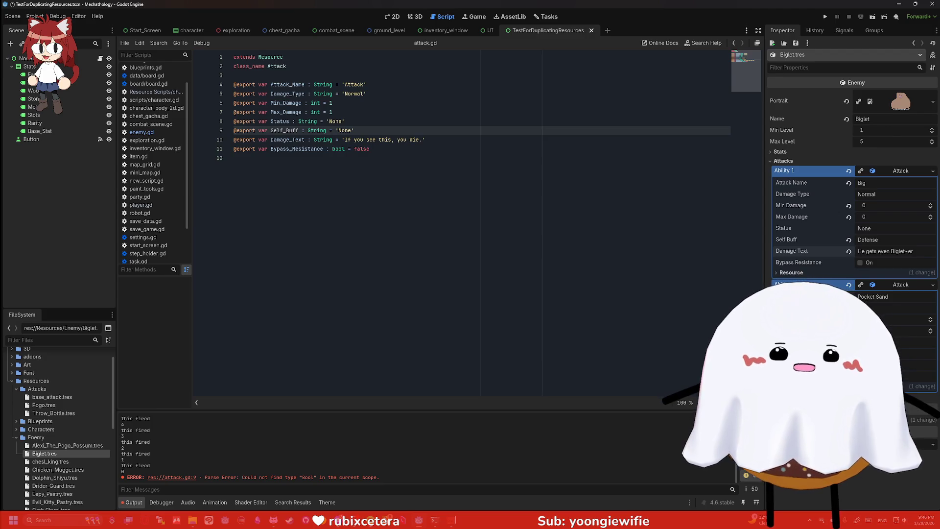
{"action": "type", "text": "n get"}
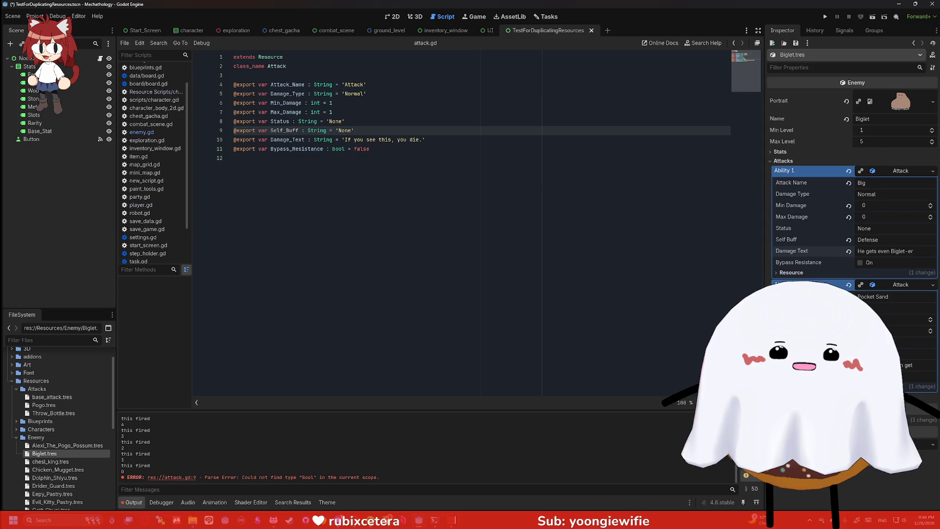
{"action": "key", "text": "ctrl+s"}
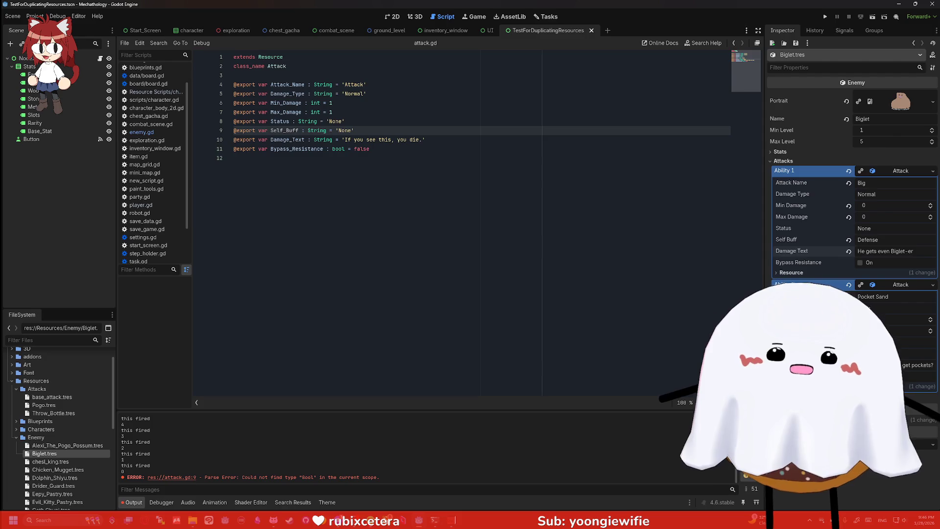
{"action": "left_click", "coordinate": [58, 460]}
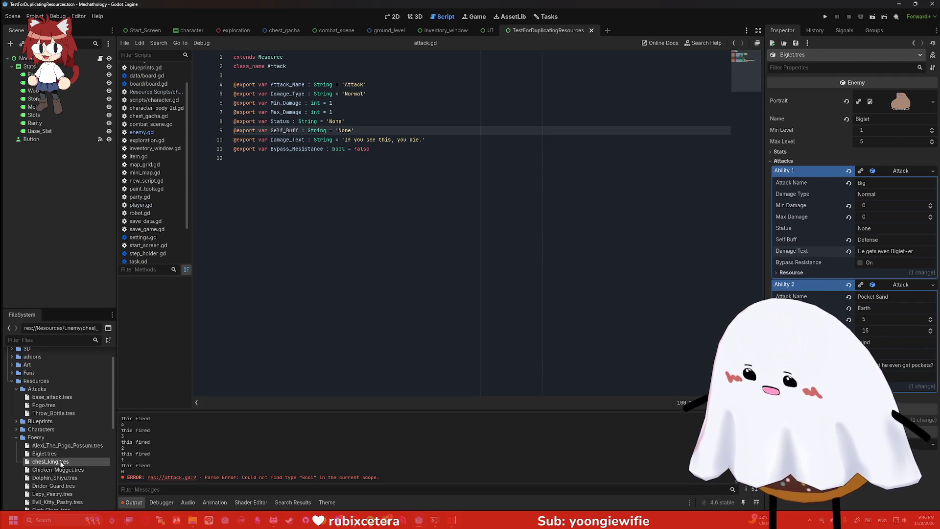
Step: Open chesl_king.tres (Chest King, levels 99) after a brief look at Chicken_Mugget.tres
{"action": "left_click", "coordinate": [58, 455]}
{"action": "left_click", "coordinate": [71, 469]}
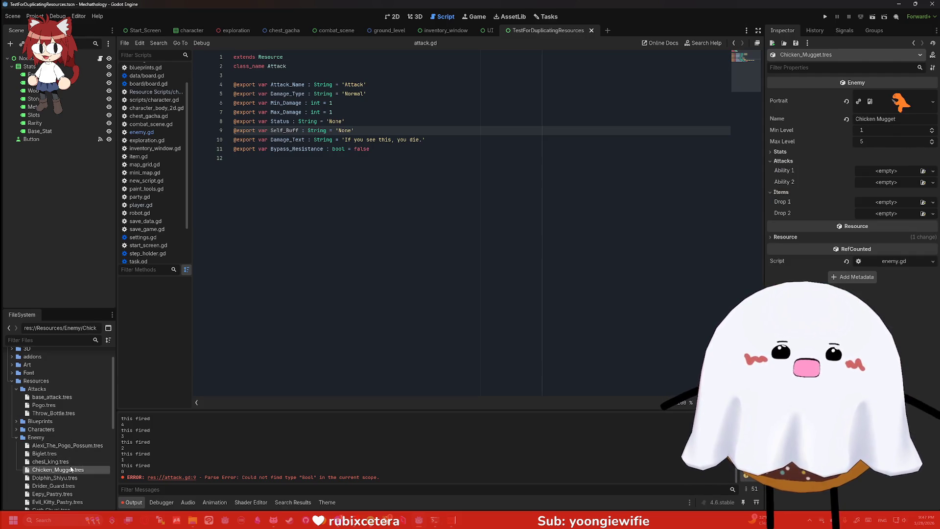
{"action": "left_click", "coordinate": [68, 462]}
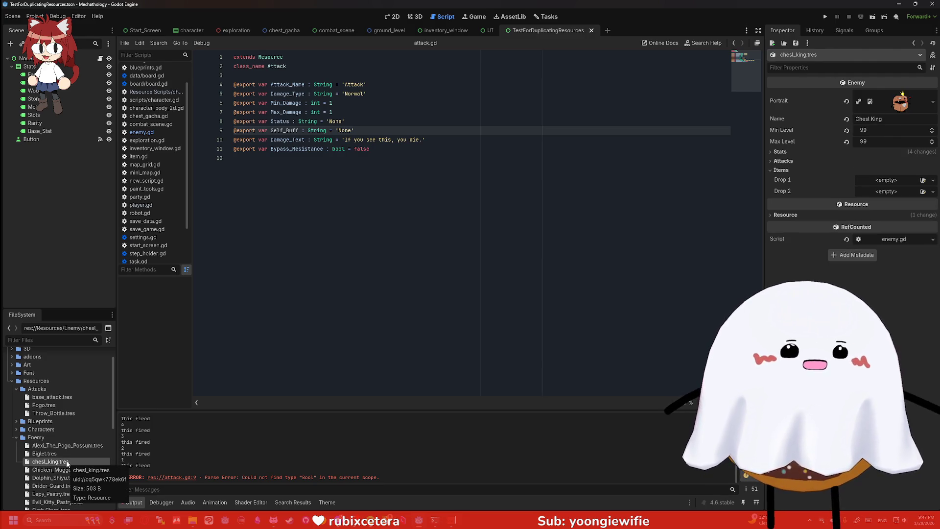
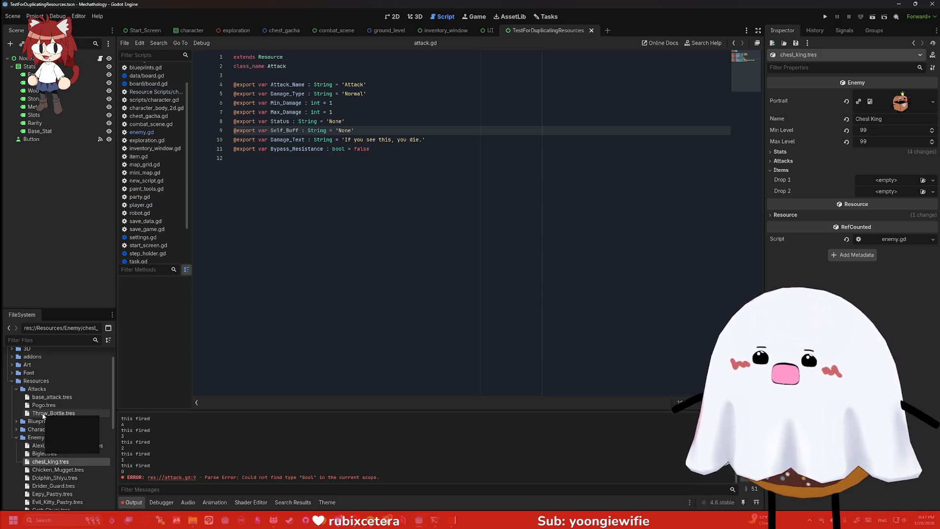
Step: Create a plain Resource in the MonsterParts folder, saved as base_monster_part.tres
{"action": "left_click", "coordinate": [17, 437]}
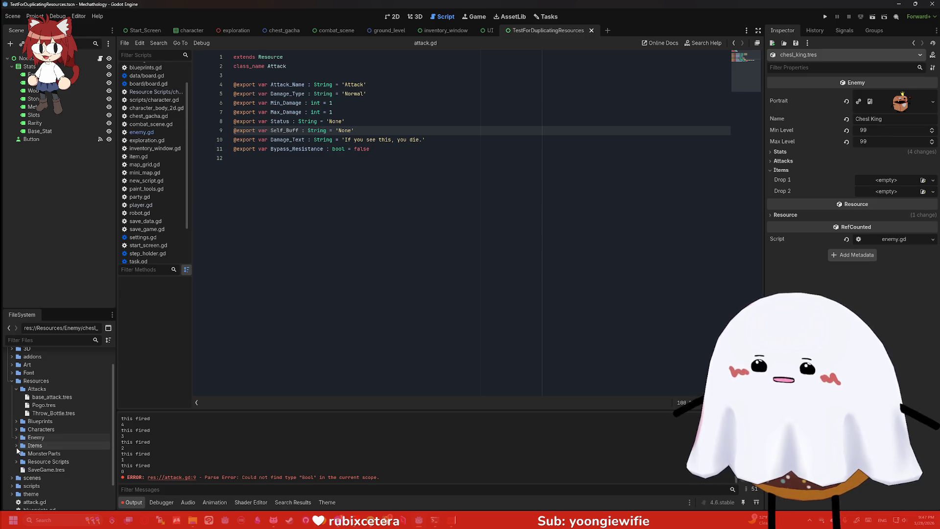
{"action": "left_click", "coordinate": [16, 445]}
{"action": "right_click", "coordinate": [49, 485]}
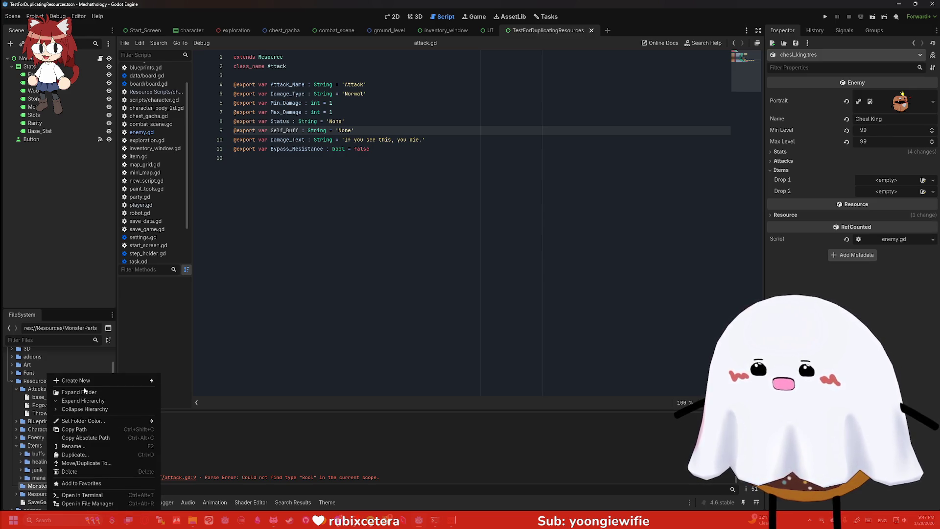
{"action": "mouse_move", "coordinate": [112, 381]}
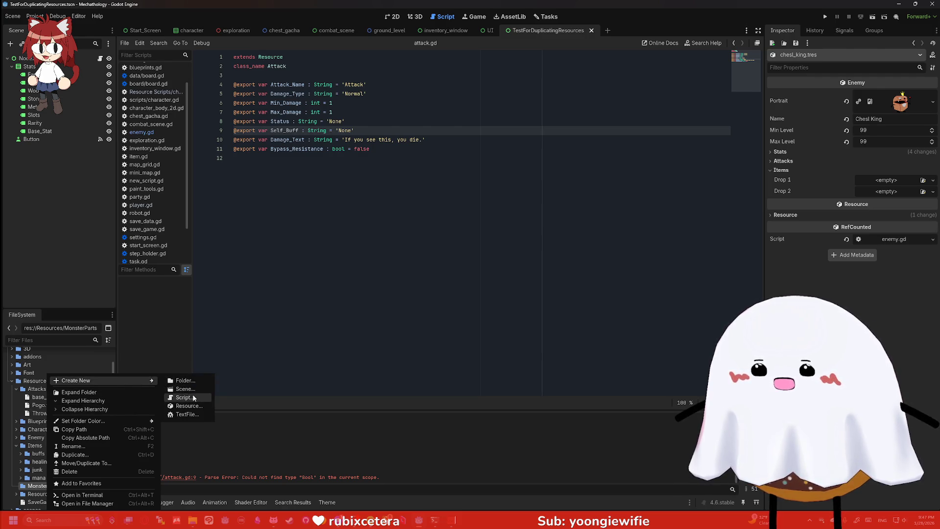
{"action": "left_click", "coordinate": [171, 406]}
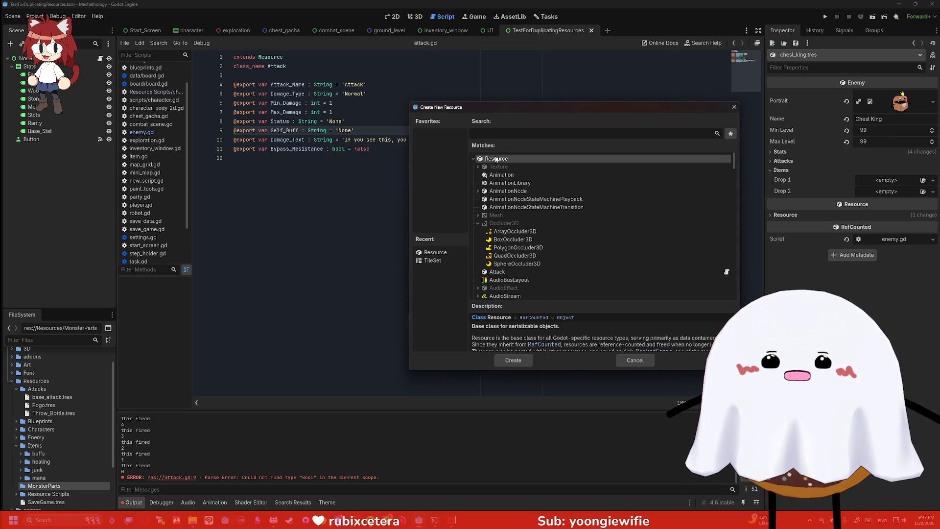
{"action": "left_click", "coordinate": [513, 360]}
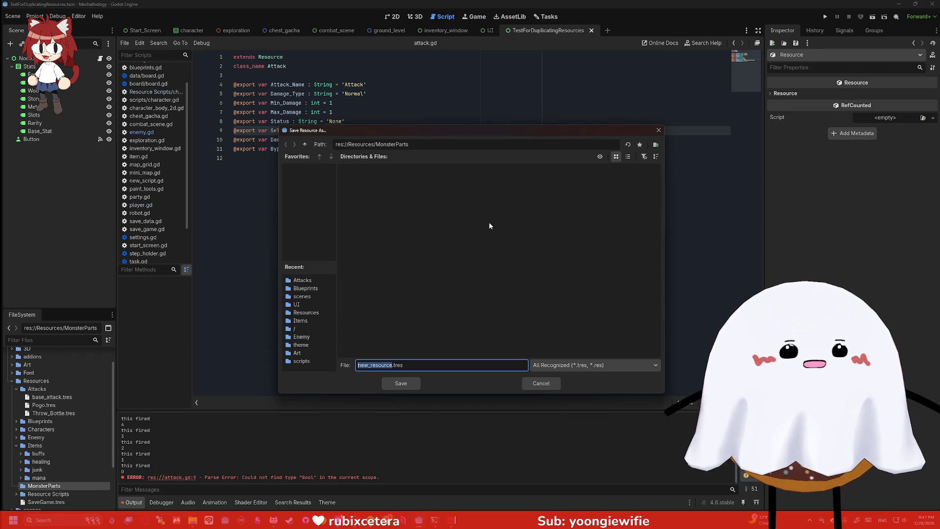
{"action": "type", "text": "base_"}
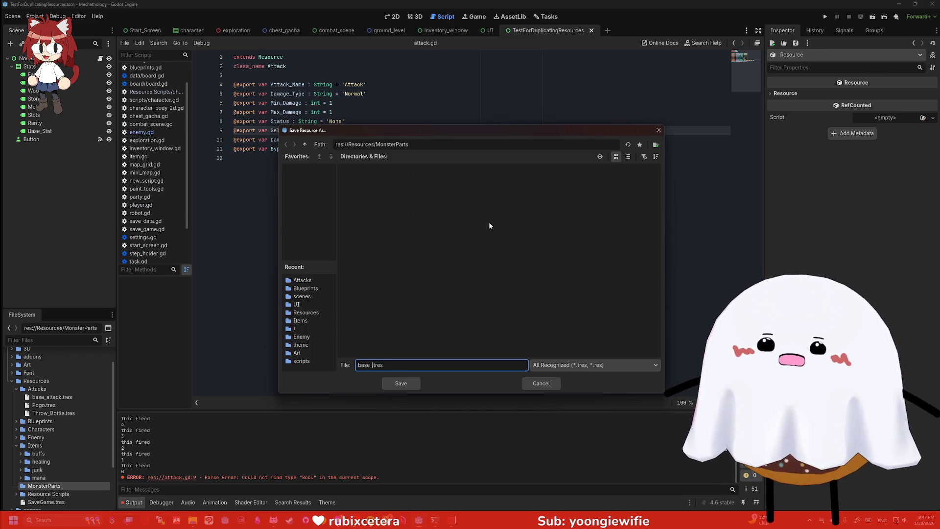
{"action": "type", "text": "monster_part"}
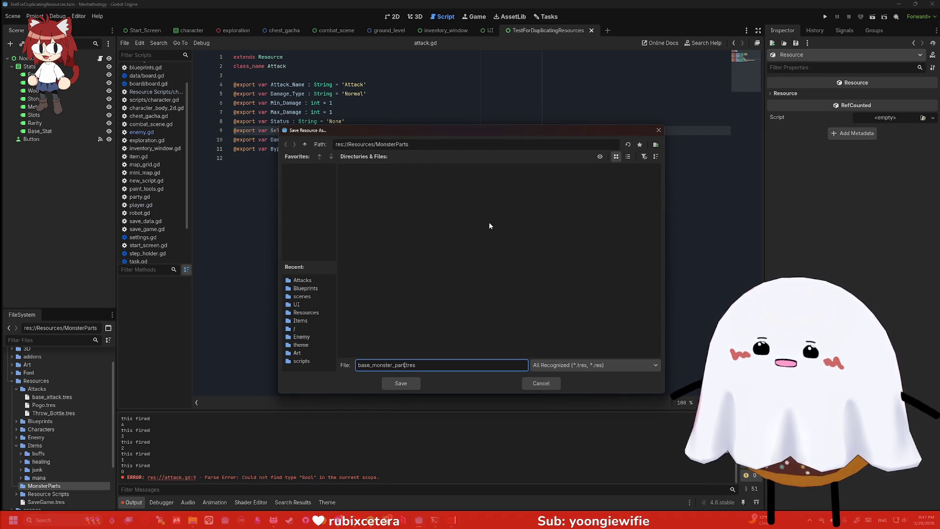
{"action": "key", "text": "Return"}
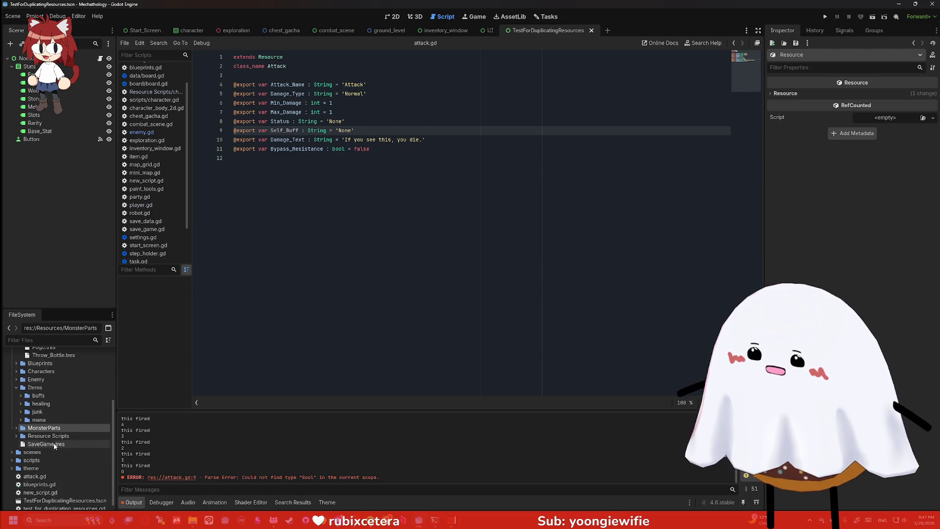
Step: Select and copy all of attack.gd's code
{"action": "left_click", "coordinate": [124, 44]}
{"action": "key", "text": "Escape"}
{"action": "key", "text": "ctrl+a"}
Step: Create a new script monster_part.gd and paste the Attack code over its template
{"action": "left_click", "coordinate": [124, 43]}
{"action": "left_click", "coordinate": [142, 57]}
{"action": "type", "text": "monster_par"}
{"action": "type", "text": "t"}
{"action": "key", "text": "Return"}
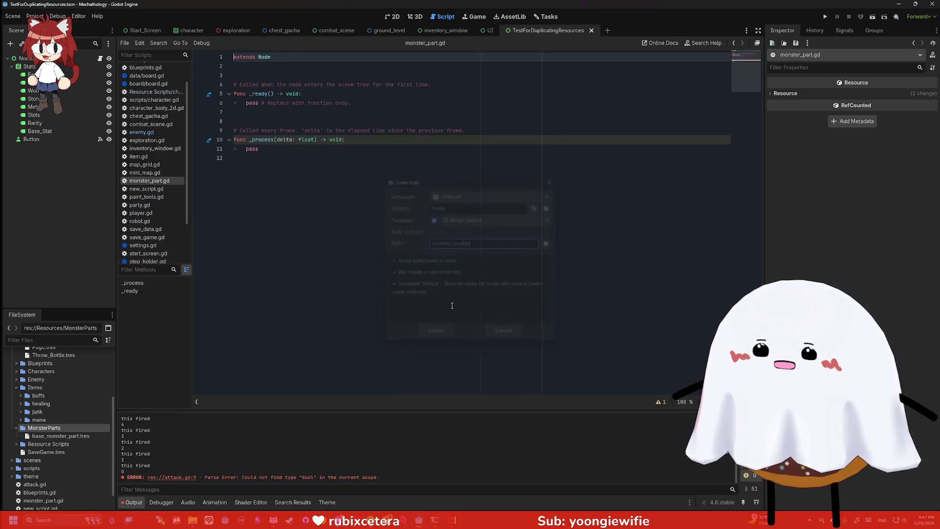
{"action": "key", "text": "ctrl+a"}
{"action": "type", "text": "extends Resource class_name Attack  @export var Attack_Name : String = 'Attack' @export var Damage_Type : String = 'Normal' @export var Min_Damage : int = 1 @export var Max_Damage : int = 1 @export var Status : String = 'None' @export var Self_Buff : String = 'None' @export var Damage_Text : String = 'If you see this, you die.' @export var Bypass_Resistance : bool = false"}
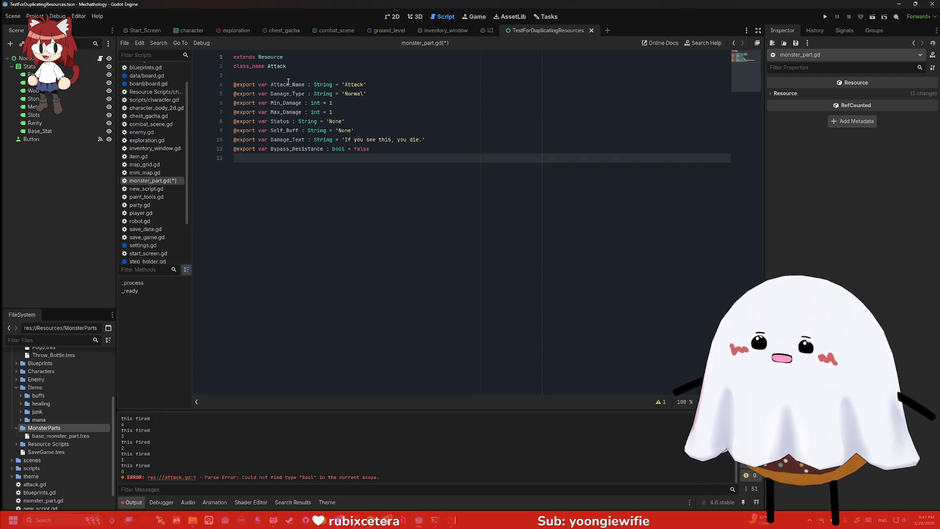
Step: Rename the script's class_name from Attack to Monster_Part
{"action": "double_click", "coordinate": [268, 66]}
{"action": "type", "text": "MOnst"}
{"action": "key", "text": "BackSpace"}
{"action": "key", "text": "BackSpace"}
{"action": "type", "text": "onster_"}
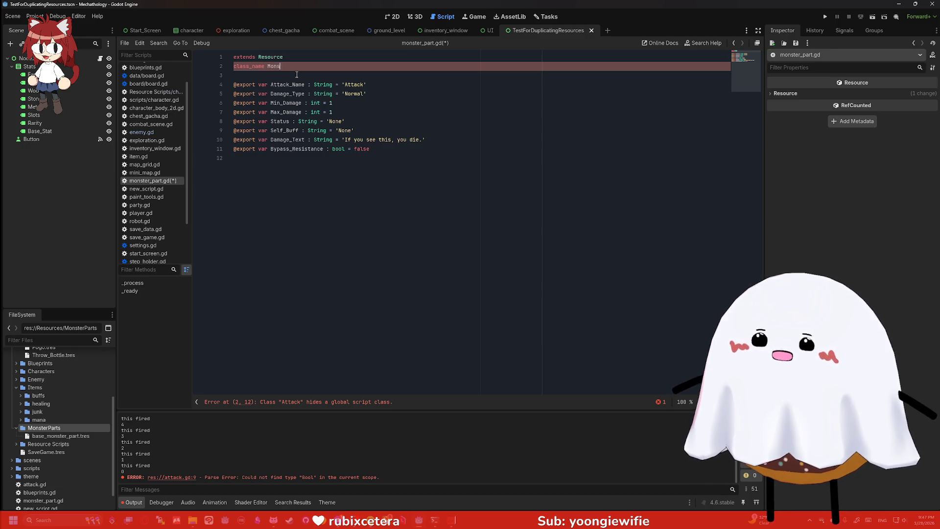
{"action": "type", "text": "Part"}
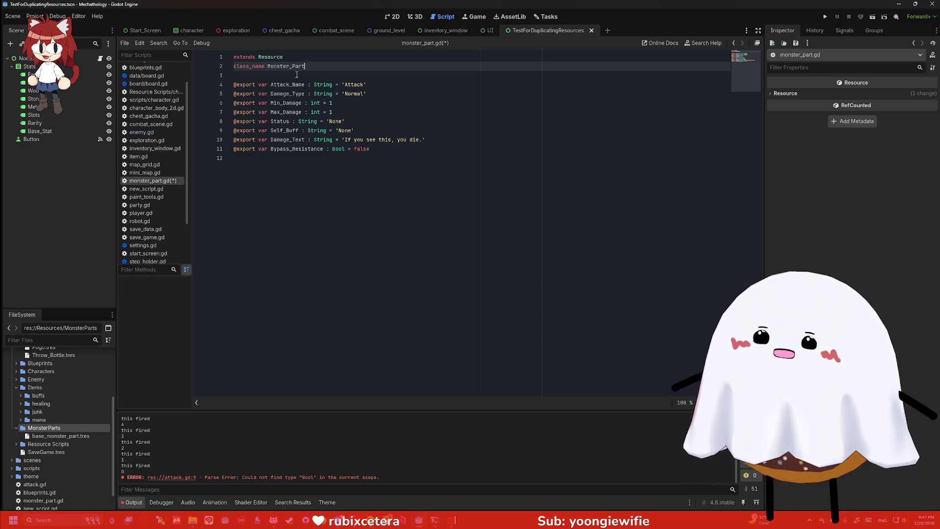
Step: Delete the extra Attack exports and rename Attack_Name to Item_Name
{"action": "left_click", "coordinate": [378, 97]}
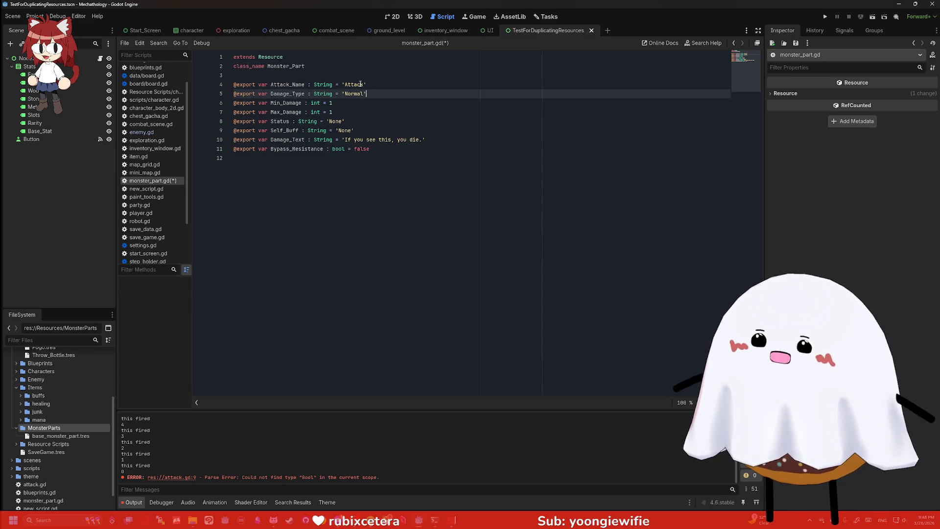
{"action": "mouse_move", "coordinate": [387, 148]}
{"action": "left_mouse_down"}
{"action": "mouse_move", "coordinate": [214, 88]}
{"action": "mouse_move", "coordinate": [226, 94]}
{"action": "left_mouse_up"}
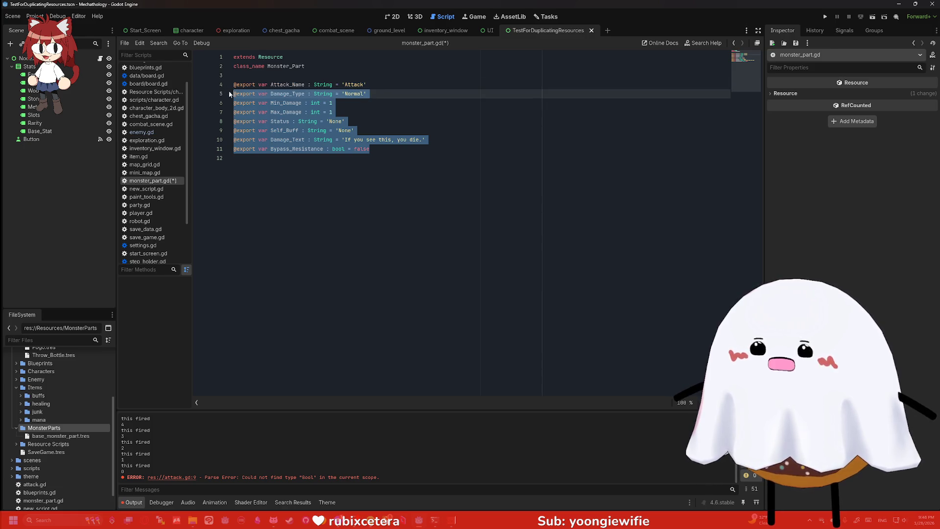
{"action": "key", "text": "BackSpace"}
{"action": "double_click", "coordinate": [272, 84]}
{"action": "type", "text": "Item_Name"}
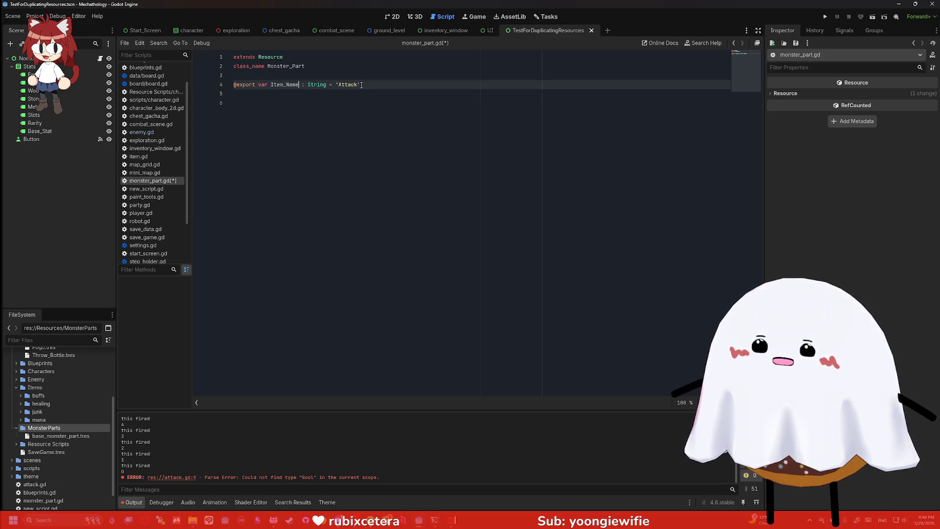
{"action": "left_click_drag", "start_coordinate": [358, 84], "coordinate": [339, 86]}
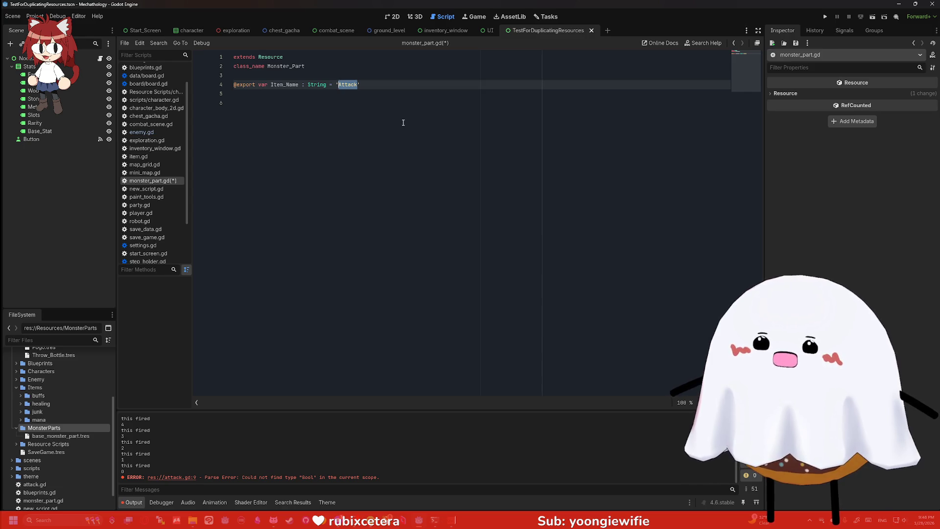
Step: Duplicate the Item_Name export line as a new Item_Type export
{"action": "type", "text": "Claw"}
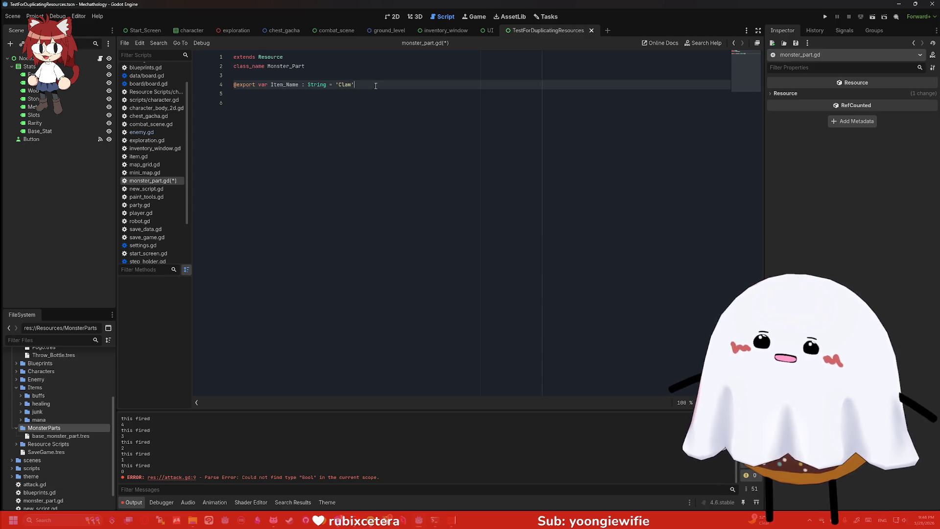
{"action": "left_click", "coordinate": [415, 84]}
{"action": "key", "text": "ctrl+shift+d"}
{"action": "left_click", "coordinate": [298, 93]}
{"action": "key", "text": "BackSpace"}
{"action": "key", "text": "BackSpace"}
{"action": "key", "text": "BackSpace"}
{"action": "type", "text": "Type"}
{"action": "left_click", "coordinate": [356, 94]}
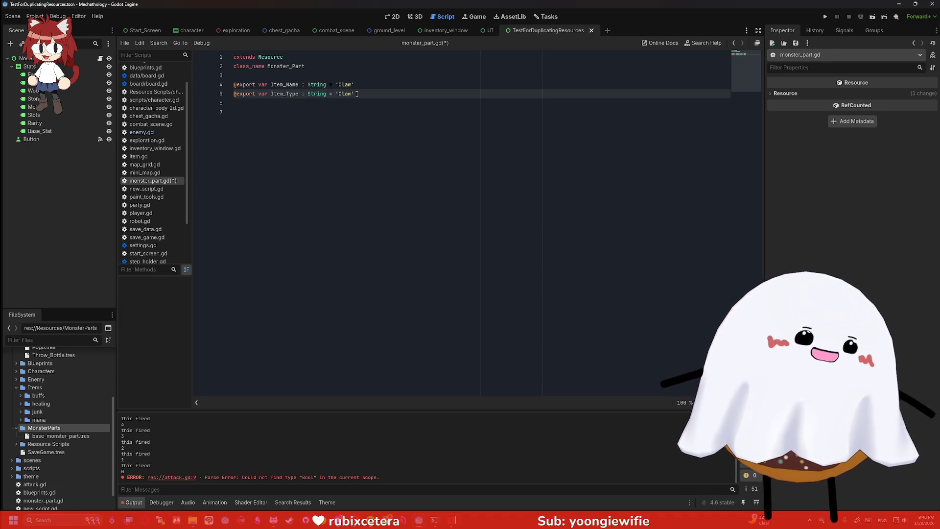
Step: Set Item_Name's default to 'Item Name' and Item_Type's default to 'Type'
{"action": "left_click", "coordinate": [340, 85]}
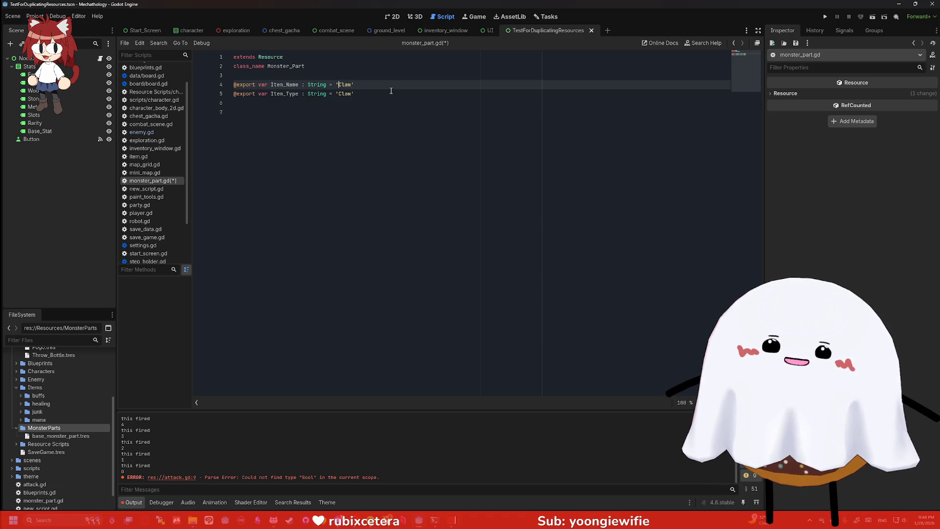
{"action": "key", "text": "Delete"}
{"action": "key", "text": "Delete"}
{"action": "key", "text": "Delete"}
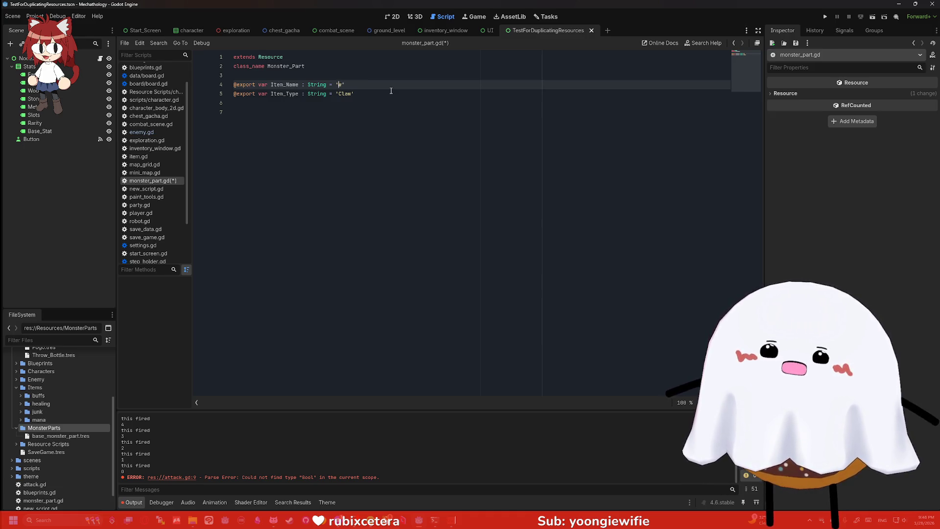
{"action": "type", "text": "tem_Name"}
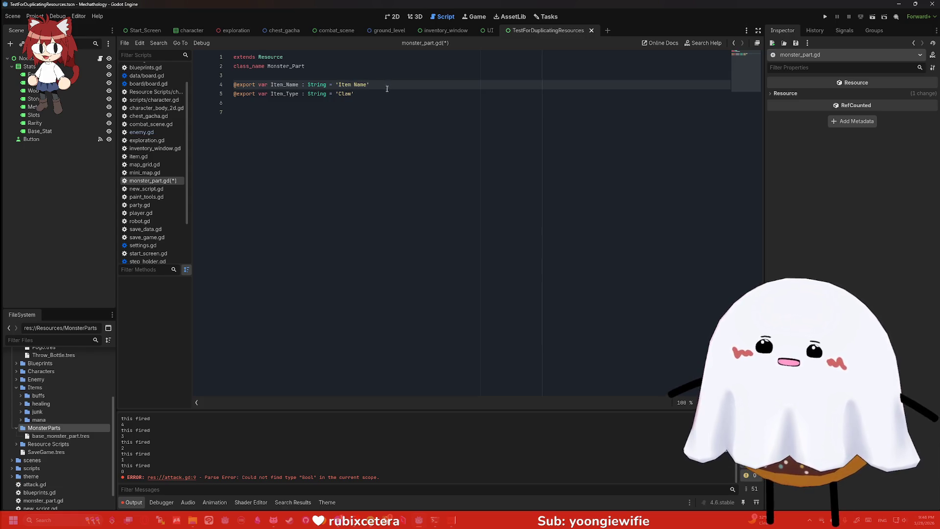
{"action": "double_click", "coordinate": [348, 93]}
{"action": "type", "text": "Type"}
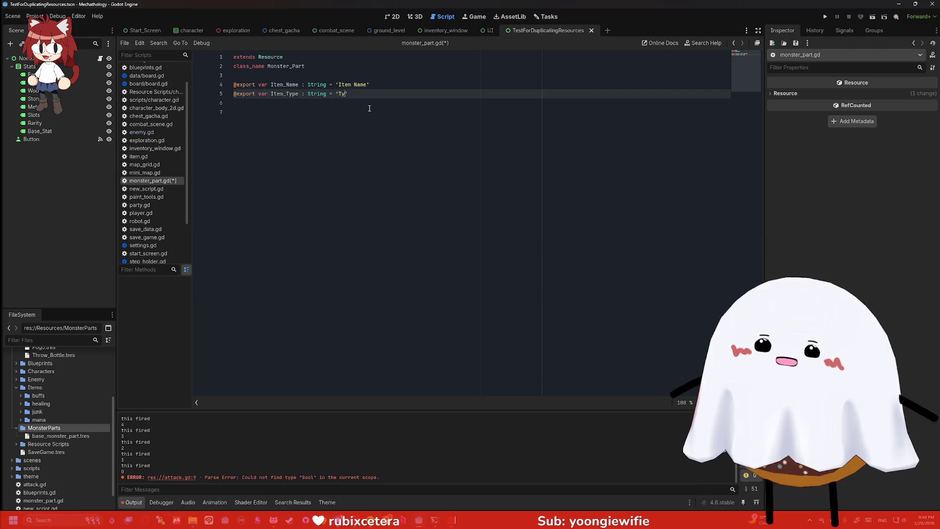
{"action": "left_click", "coordinate": [350, 102]}
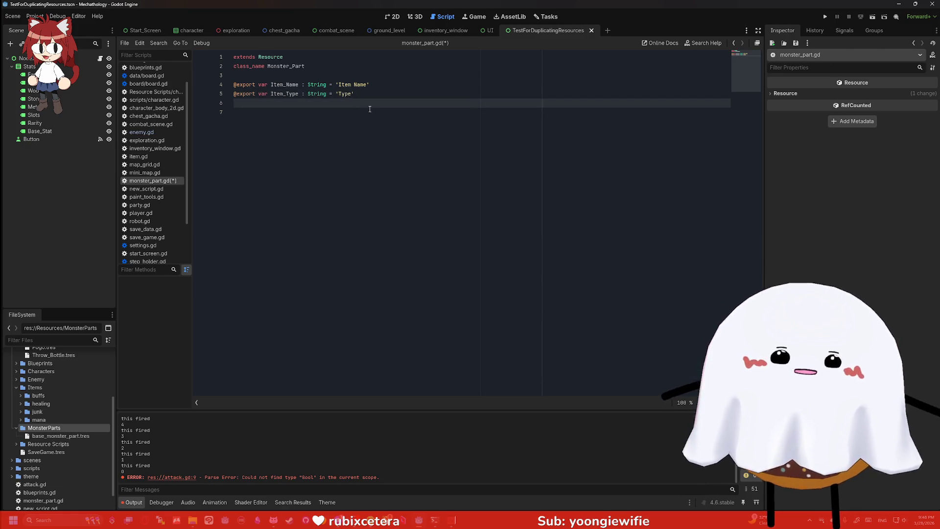
{"action": "left_click", "coordinate": [354, 93]}
{"action": "left_click_drag", "start_coordinate": [354, 93], "coordinate": [221, 94]}
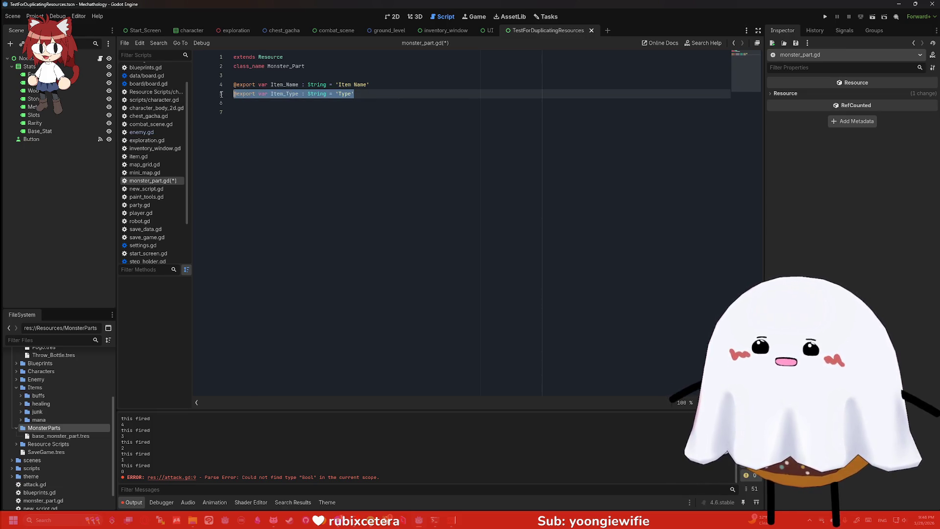
Step: Add an Armor_Stat export as a copy of the Item_Type line
{"action": "key", "text": "ctrl+c"}
{"action": "key", "text": "End"}
{"action": "key", "text": "ctrl+v"}
{"action": "key", "text": "ctrl+z"}
{"action": "key", "text": "Return"}
{"action": "key", "text": "ctrl+v"}
{"action": "left_click_drag", "start_coordinate": [298, 103], "coordinate": [271, 104]}
{"action": "type", "text": "Stat"}
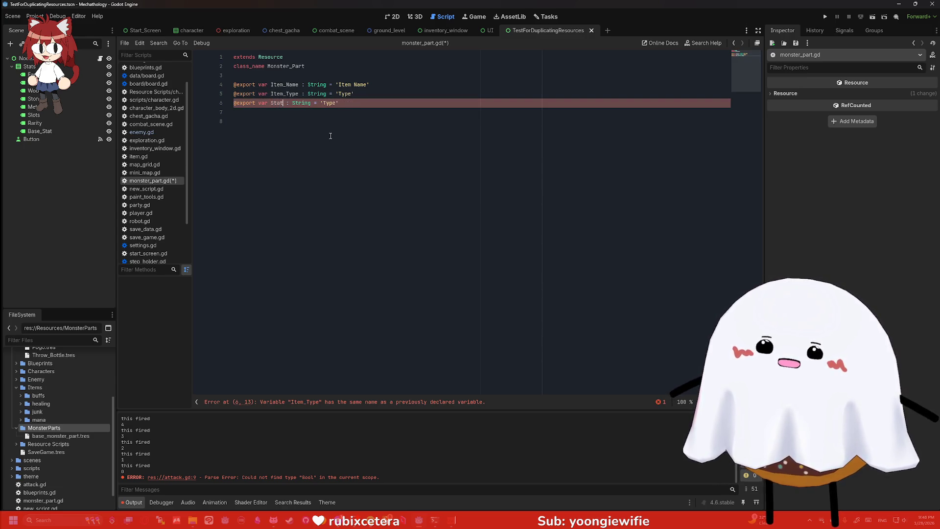
{"action": "left_click_drag", "start_coordinate": [337, 103], "coordinate": [323, 104]}
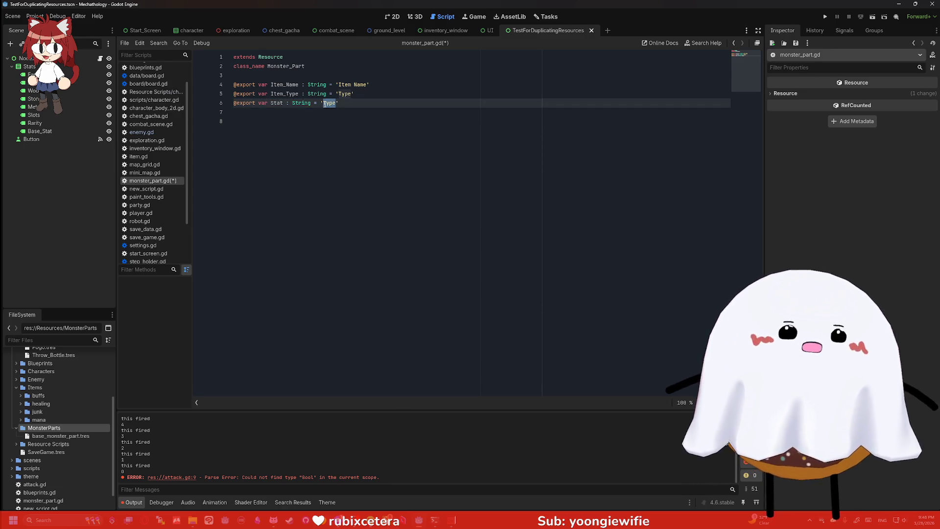
{"action": "left_click", "coordinate": [271, 104]}
{"action": "type", "text": "Armor_"}
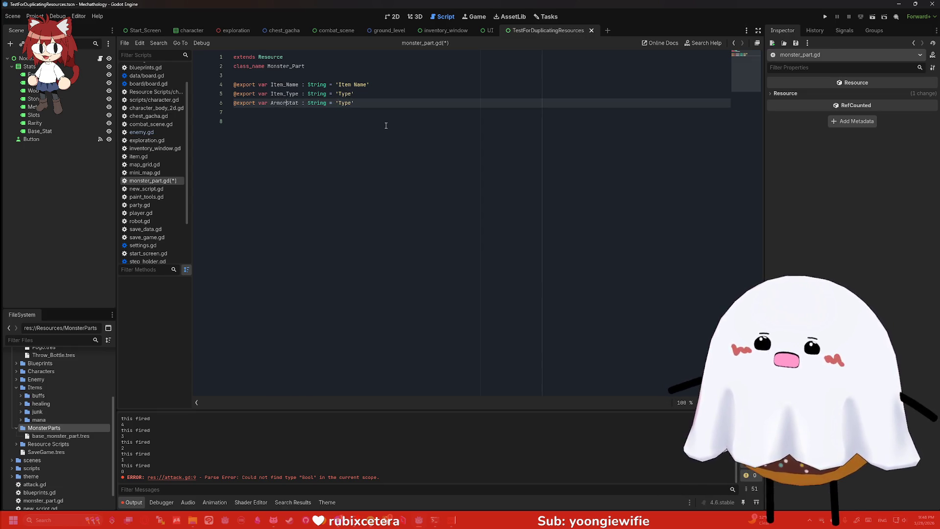
{"action": "triple_click", "coordinate": [366, 104]}
Step: Add Weapon_Stat and Robot_Stat exports as copies below Armor_Stat
{"action": "left_click", "coordinate": [366, 104]}
{"action": "key", "text": "Return"}
{"action": "key", "text": "ctrl+v"}
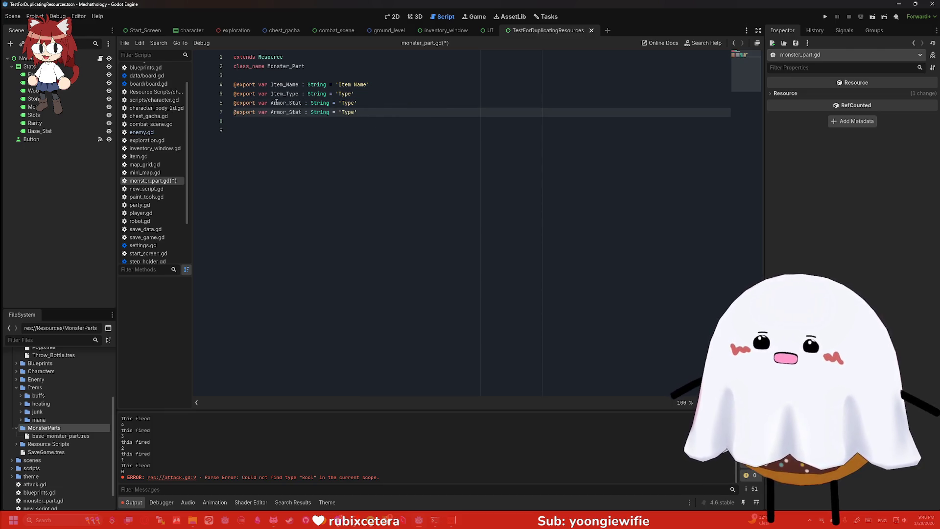
{"action": "left_click_drag", "start_coordinate": [287, 112], "coordinate": [270, 111]}
{"action": "type", "text": "Weapo"}
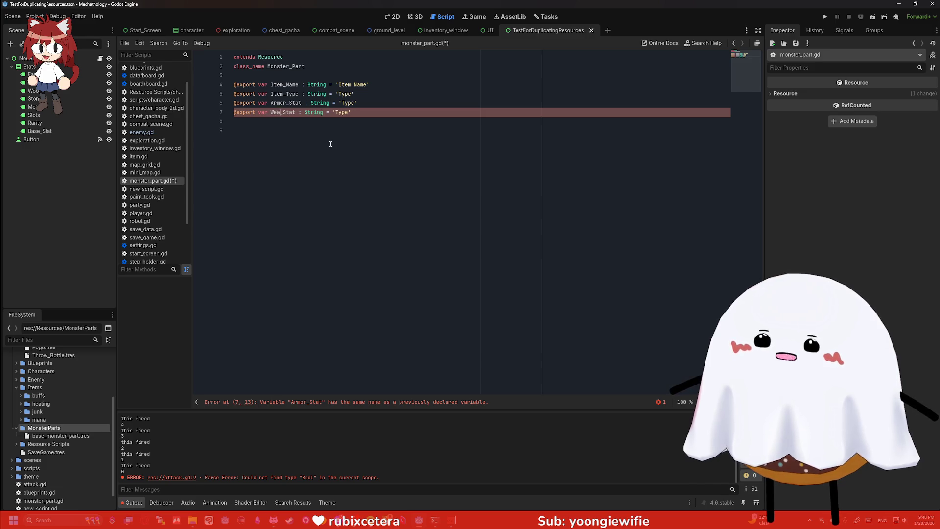
{"action": "type", "text": "n"}
{"action": "left_click", "coordinate": [343, 148]}
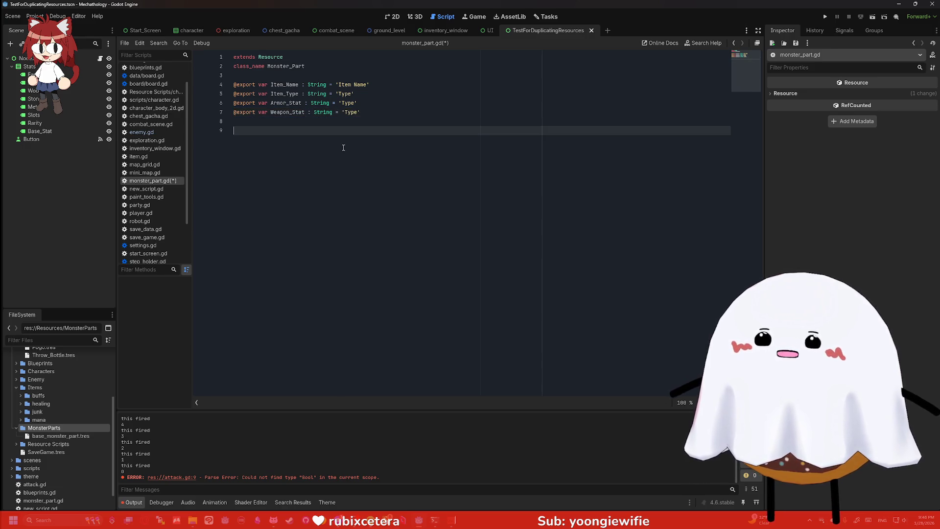
{"action": "left_click", "coordinate": [361, 113]}
{"action": "key", "text": "Return"}
{"action": "key", "text": "ctrl+v"}
{"action": "left_click_drag", "start_coordinate": [287, 122], "coordinate": [270, 122]}
{"action": "type", "text": "Robot"}
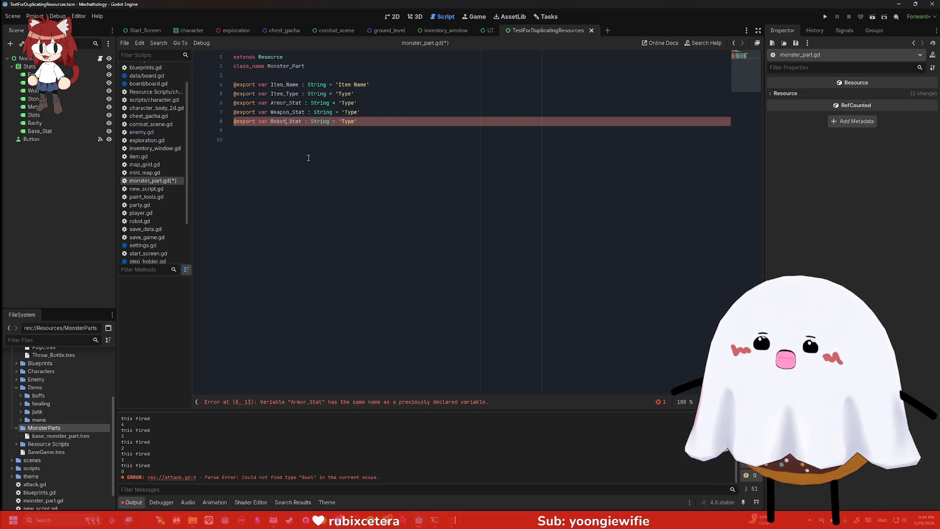
{"action": "left_click", "coordinate": [332, 145]}
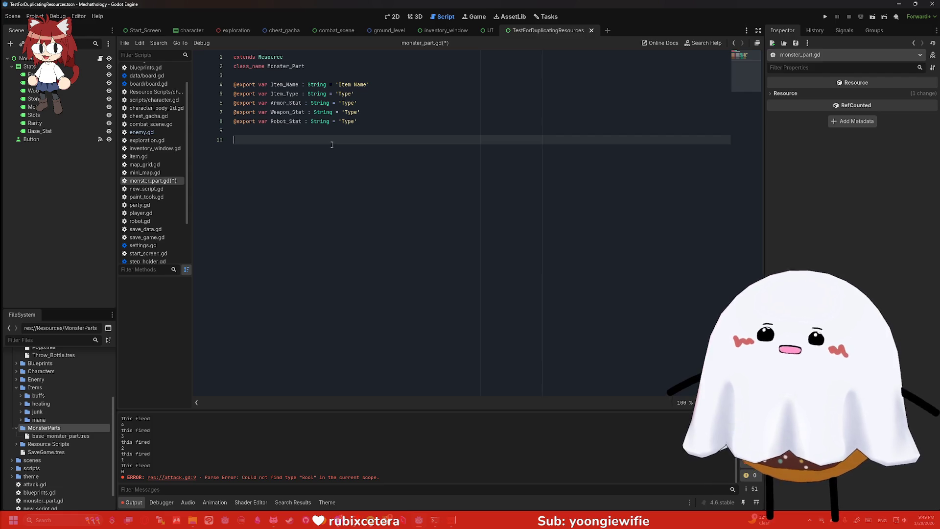
Step: Change all three stat defaults to 'Stat' and save monster_part.gd
{"action": "double_click", "coordinate": [350, 103]}
{"action": "type", "text": "Stat"}
{"action": "double_click", "coordinate": [351, 112]}
{"action": "type", "text": "Stat"}
{"action": "left_click", "coordinate": [349, 122]}
{"action": "double_click", "coordinate": [349, 121]}
{"action": "type", "text": "Stat"}
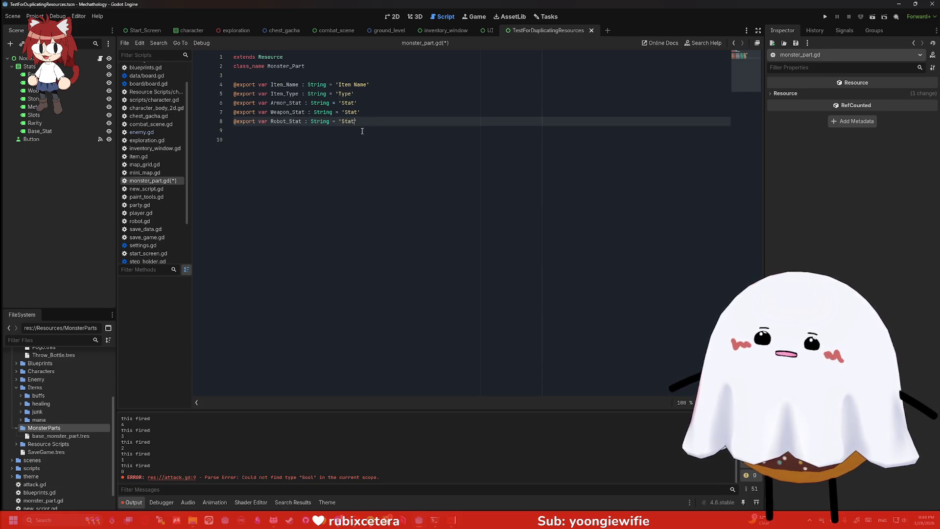
{"action": "left_click", "coordinate": [371, 127]}
{"action": "key", "text": "ctrl+s"}
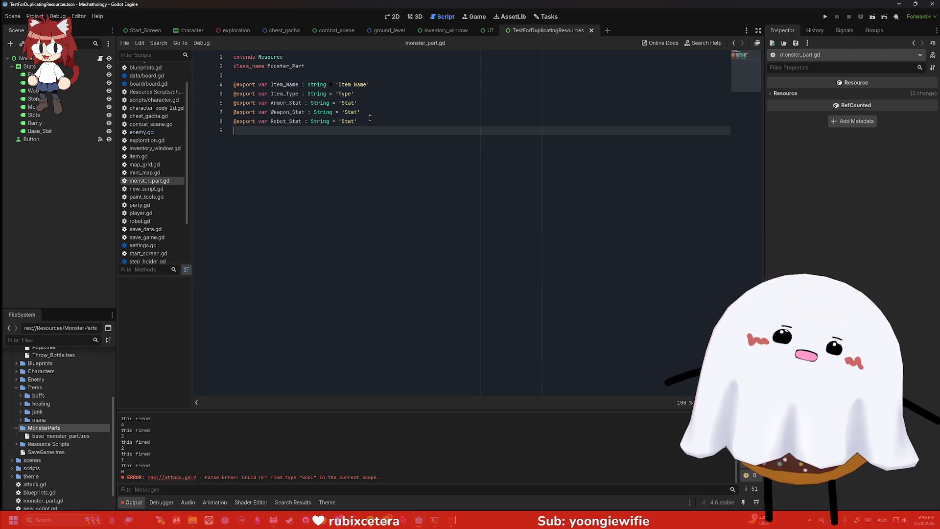
{"action": "left_click", "coordinate": [365, 102]}
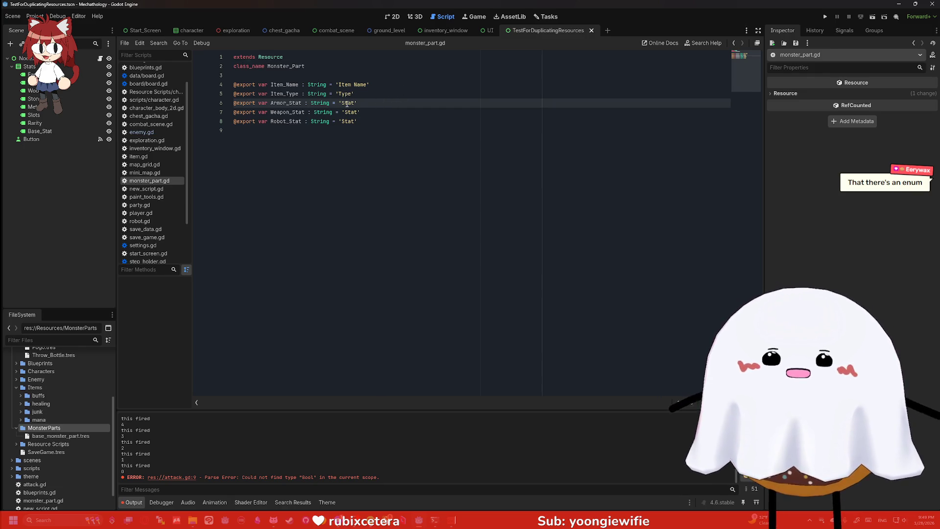
{"action": "double_click", "coordinate": [318, 103]}
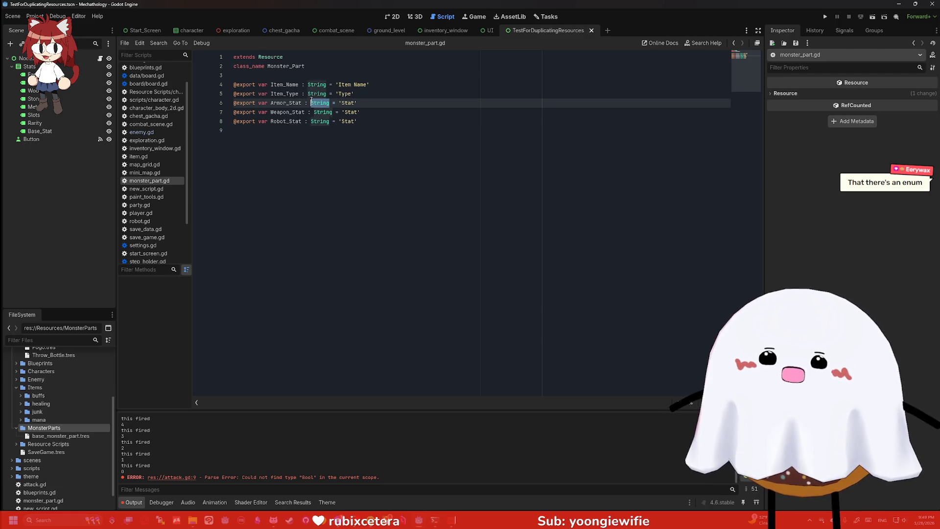
{"action": "type", "text": "enum"}
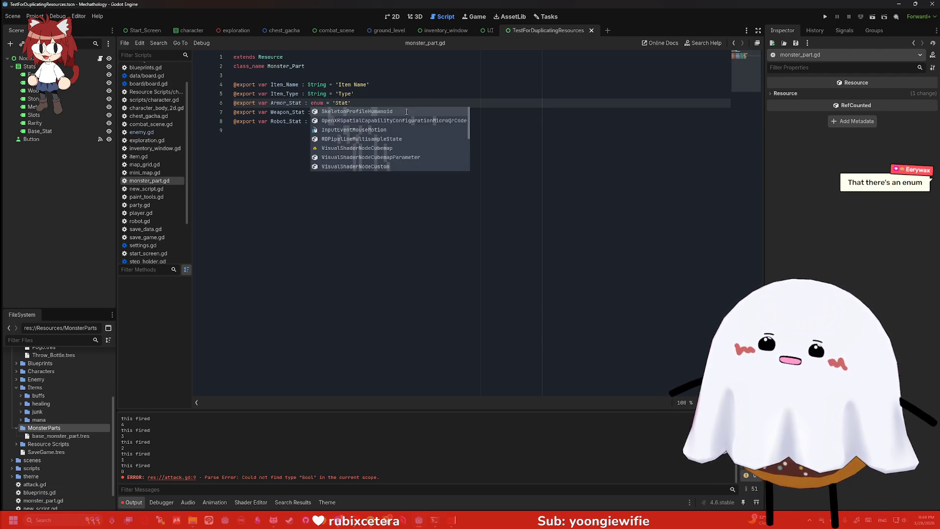
{"action": "left_click", "coordinate": [351, 102]}
{"action": "left_click_drag", "start_coordinate": [350, 102], "coordinate": [332, 104]}
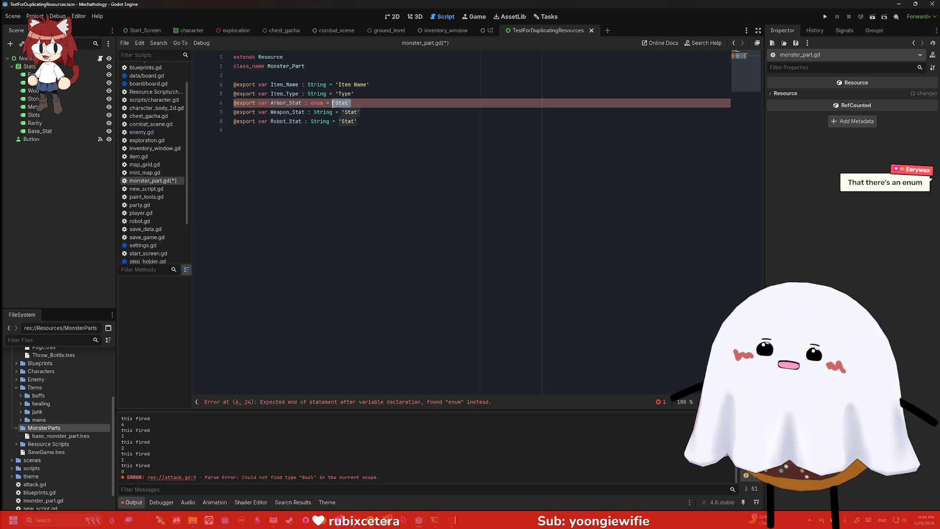
{"action": "type", "text": "[{"}
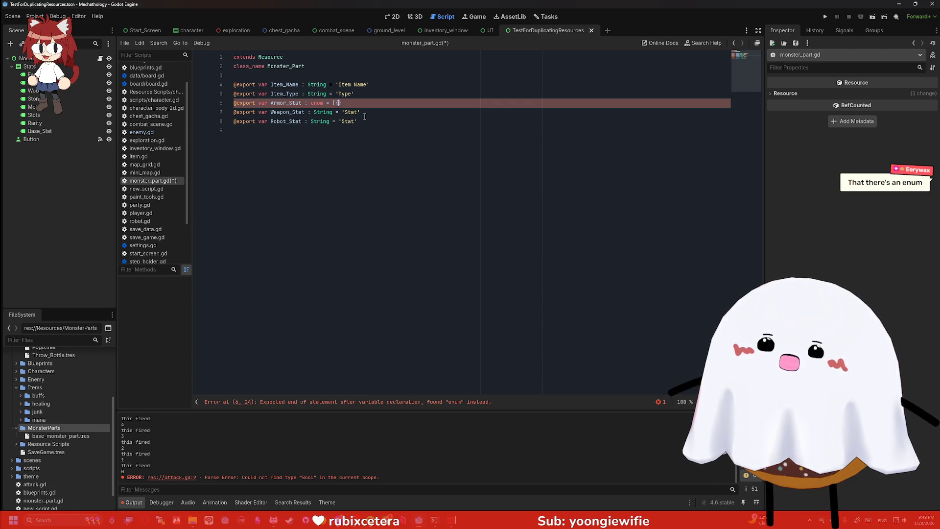
{"action": "type", "text": "RIT, HIT"}
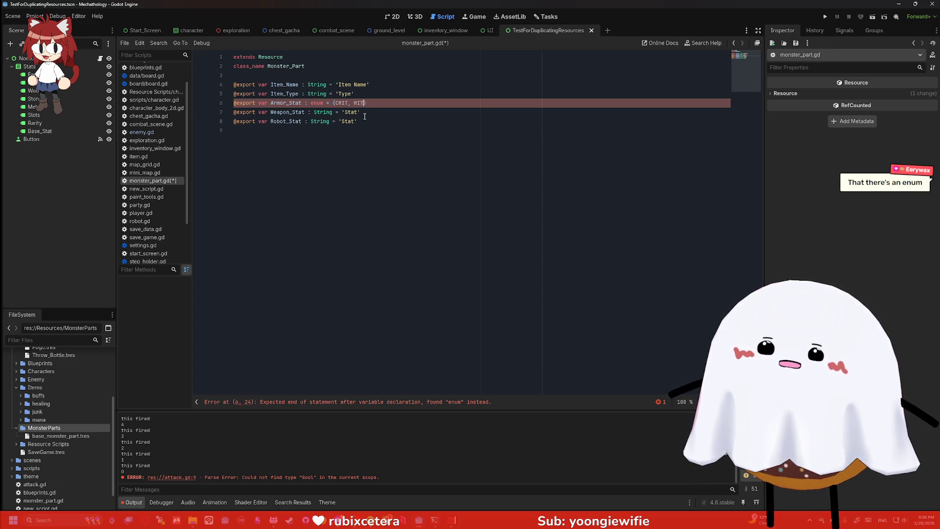
{"action": "type", "text": "T, BLITT"}
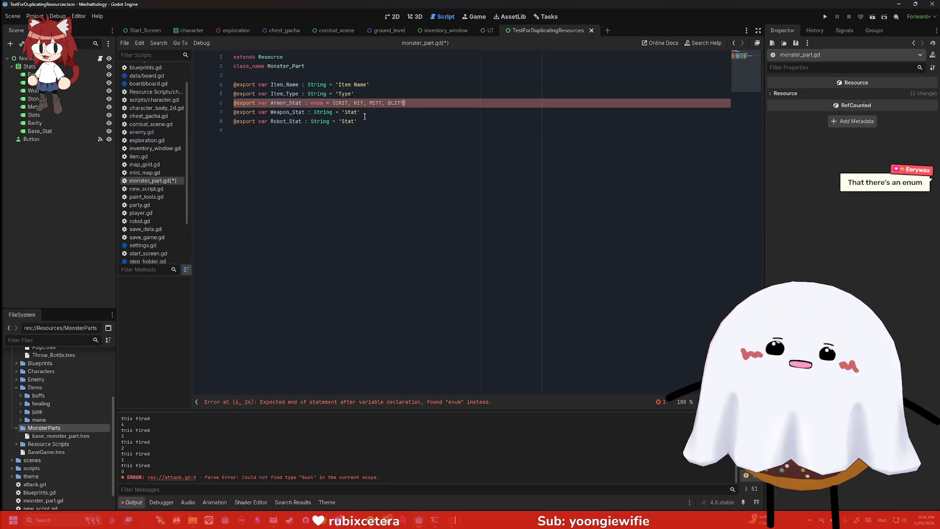
{"action": "left_click_drag", "start_coordinate": [324, 104], "coordinate": [311, 105]}
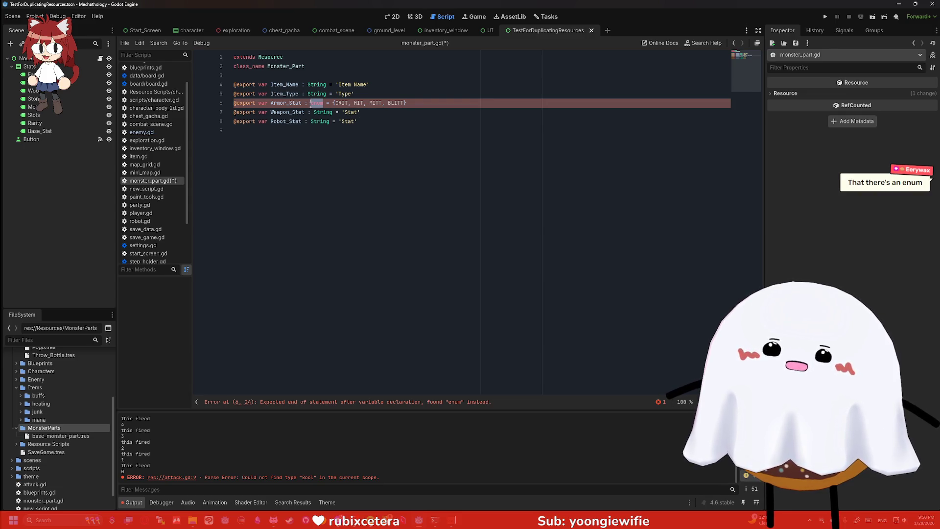
{"action": "type", "text": "ENUM"}
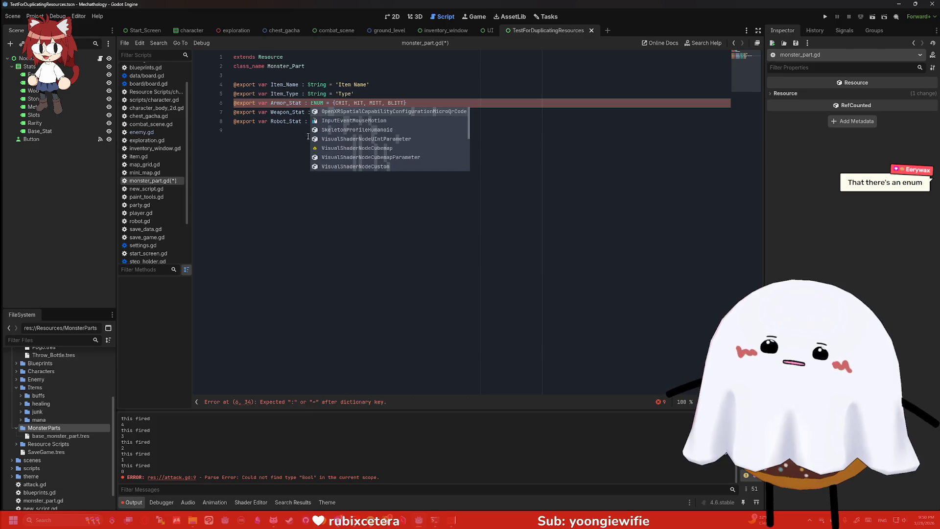
{"action": "left_click", "coordinate": [302, 141]}
{"action": "key", "text": "ctrl+s"}
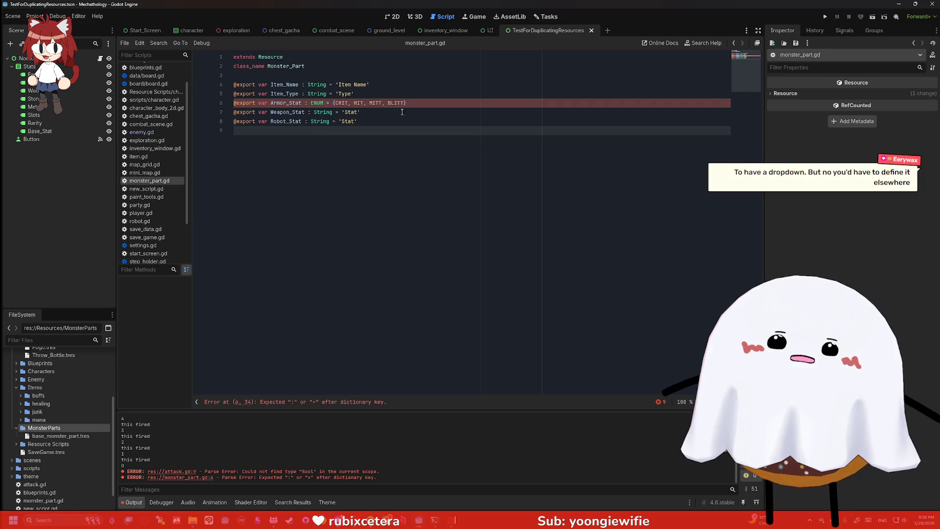
{"action": "left_click_drag", "start_coordinate": [405, 104], "coordinate": [333, 103]}
{"action": "key", "text": "ctrl+z"}
{"action": "key", "text": "BackSpace"}
{"action": "type", "text": "C"}
{"action": "key", "text": "ctrl+z"}
{"action": "key", "text": "ctrl+z"}
{"action": "key", "text": "ctrl+z"}
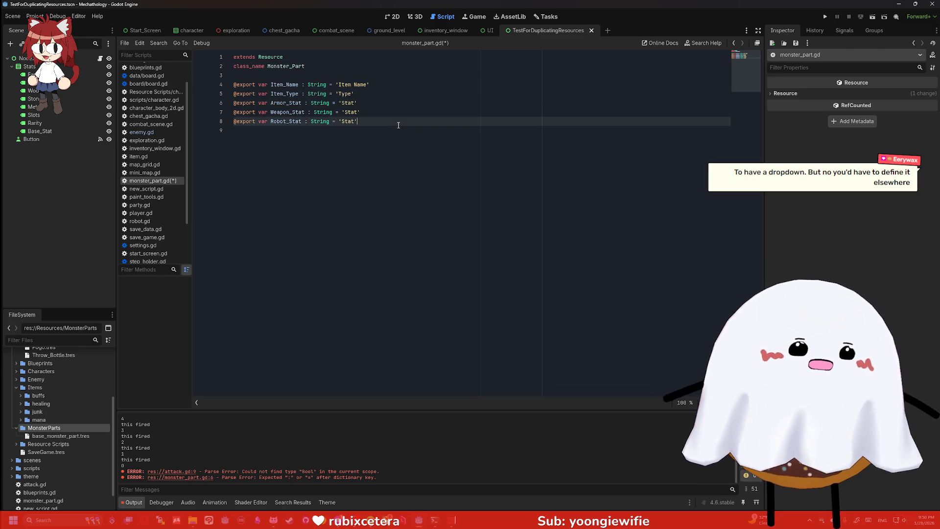
{"action": "key", "text": "ctrl+s"}
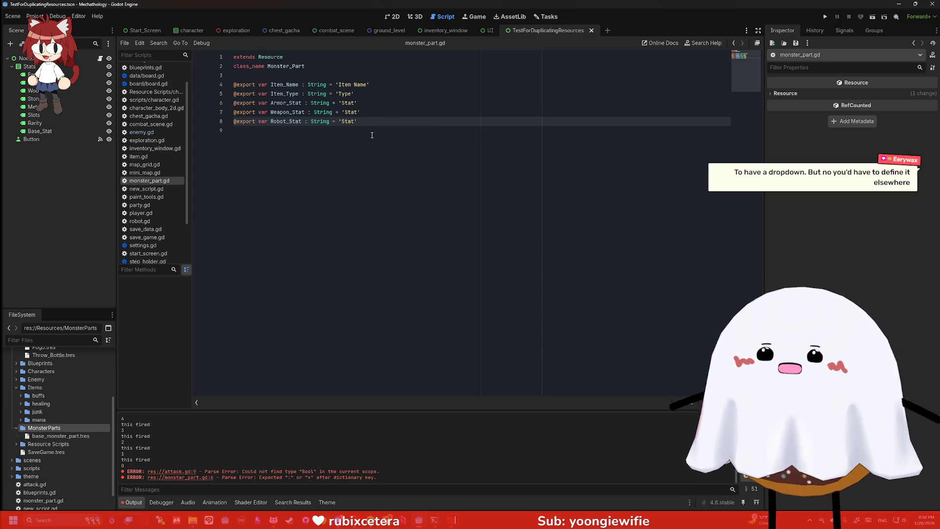
{"action": "left_click", "coordinate": [308, 145]}
{"action": "scroll", "coordinate": [170, 137], "scroll_direction": "down", "scroll_amount": 3}
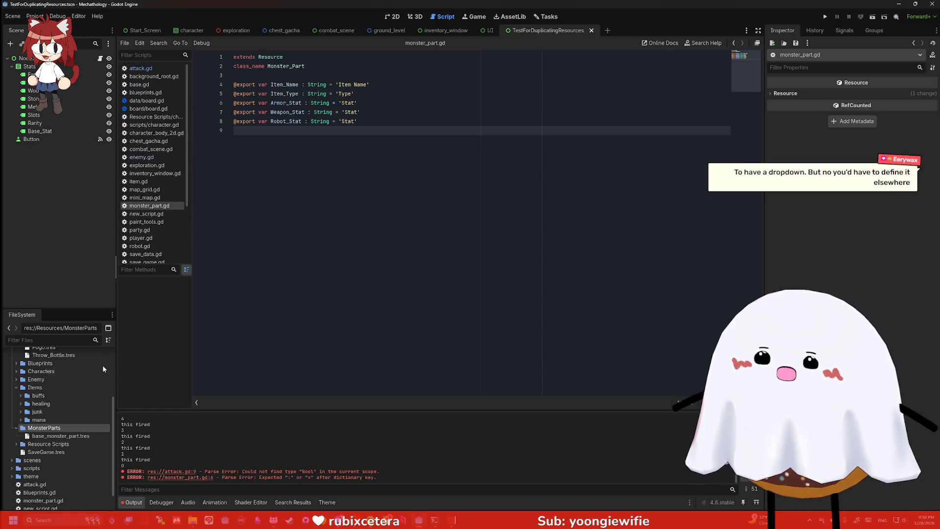
{"action": "scroll", "coordinate": [79, 389], "scroll_direction": "up", "scroll_amount": 3}
{"action": "scroll", "coordinate": [85, 380], "scroll_direction": "up", "scroll_amount": 2}
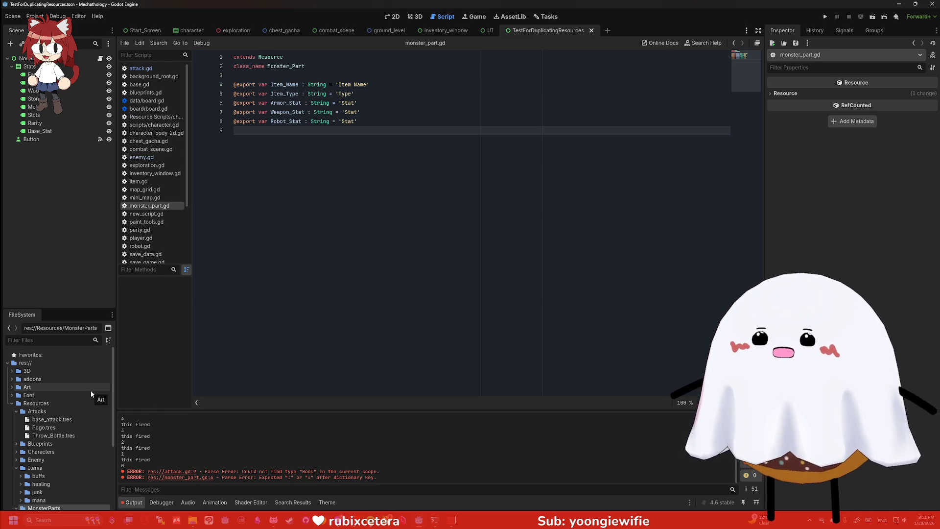
{"action": "scroll", "coordinate": [44, 421], "scroll_direction": "down", "scroll_amount": 1}
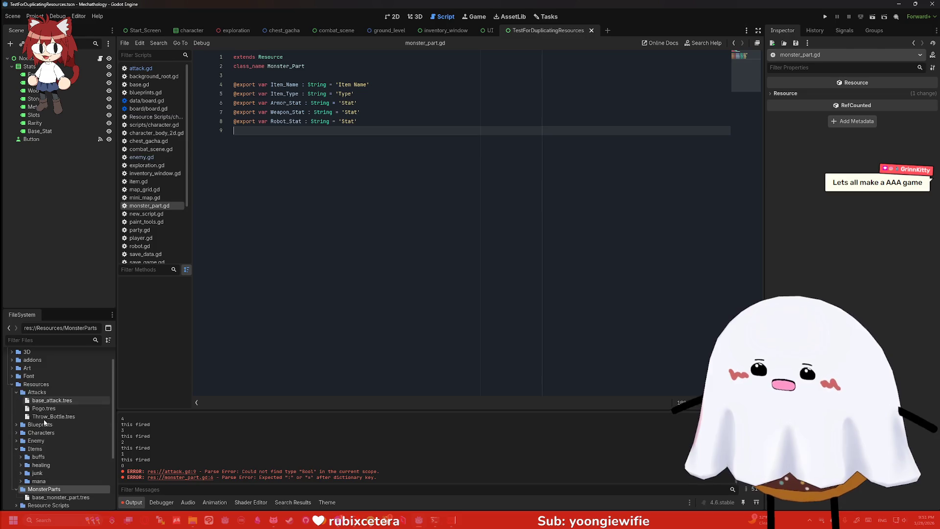
{"action": "scroll", "coordinate": [43, 419], "scroll_direction": "up", "scroll_amount": 1}
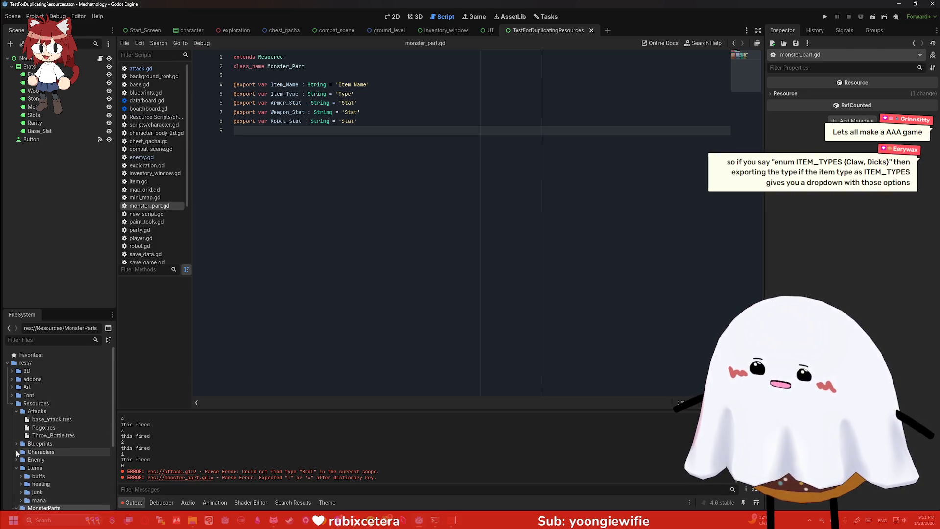
{"action": "scroll", "coordinate": [17, 452], "scroll_direction": "down", "scroll_amount": 1}
{"action": "scroll", "coordinate": [20, 453], "scroll_direction": "down", "scroll_amount": 3}
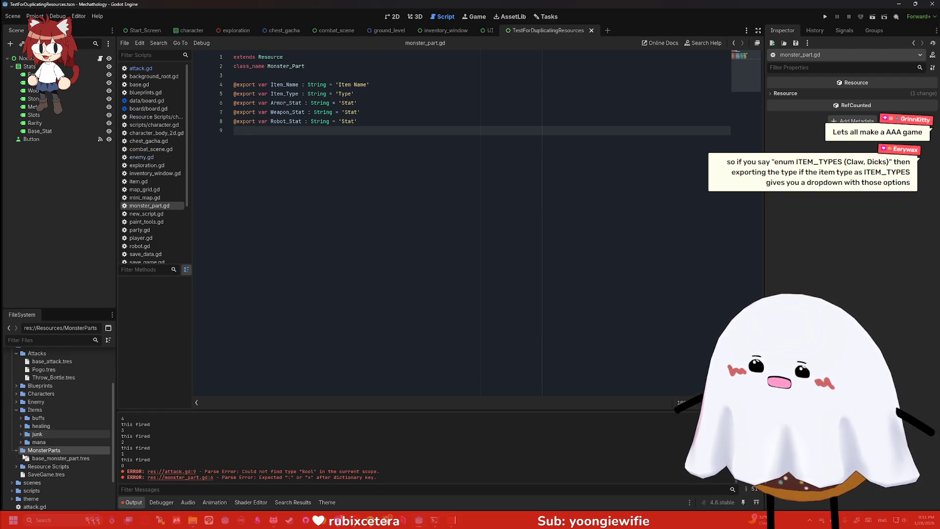
{"action": "scroll", "coordinate": [29, 455], "scroll_direction": "up", "scroll_amount": 2}
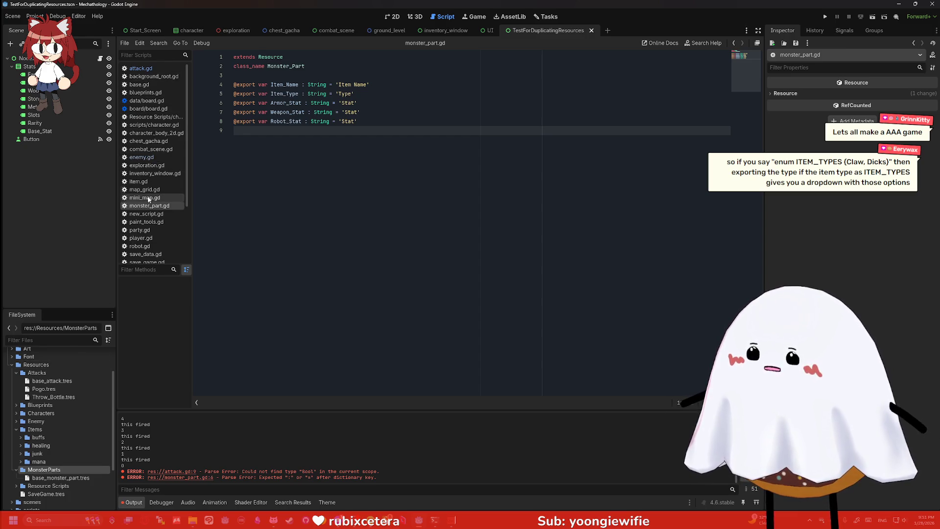
{"action": "left_click", "coordinate": [147, 157]}
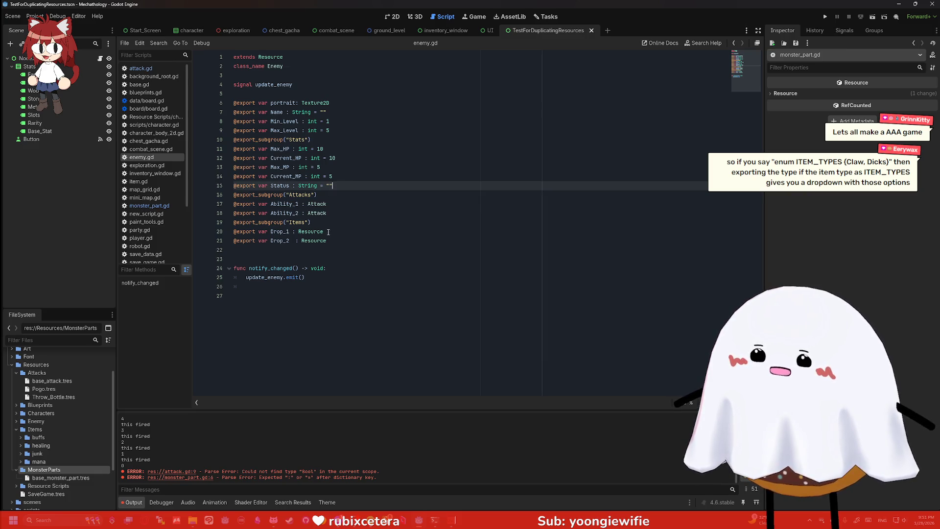
Step: Retype Drop_1 and Drop_2 in enemy.gd from Resource to Monster_Part and save
{"action": "left_click_drag", "start_coordinate": [328, 232], "coordinate": [299, 232]}
{"action": "type", "text": "Mon"}
{"action": "key", "text": "Return"}
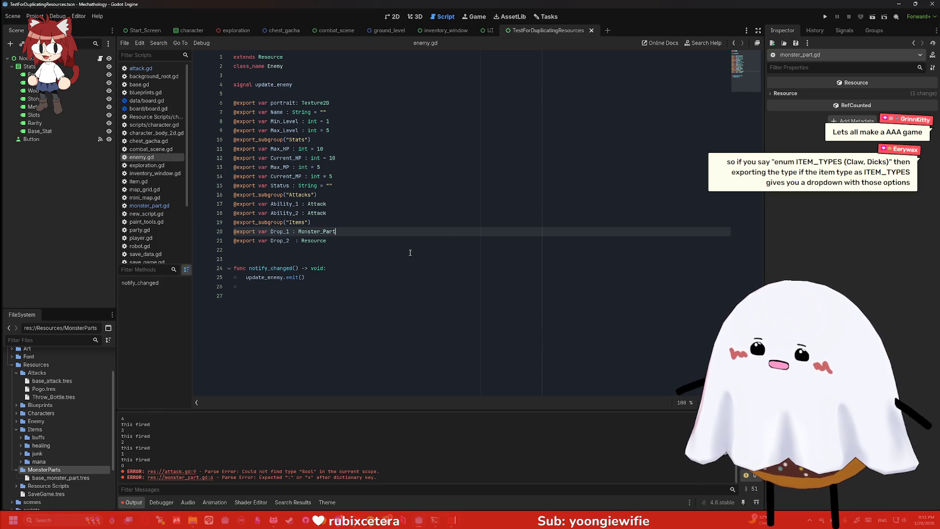
{"action": "left_click_drag", "start_coordinate": [326, 241], "coordinate": [302, 243]}
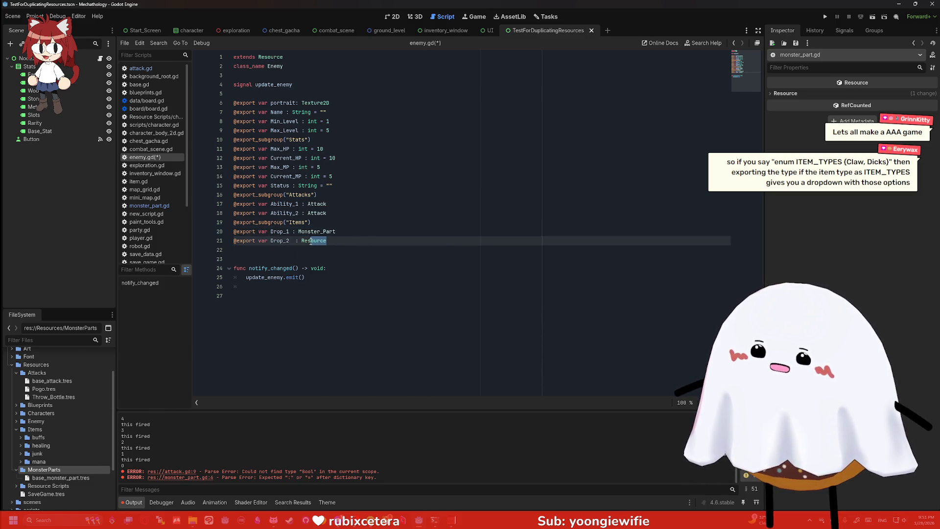
{"action": "type", "text": "Mon"}
{"action": "key", "text": "Return"}
{"action": "key", "text": "ctrl+s"}
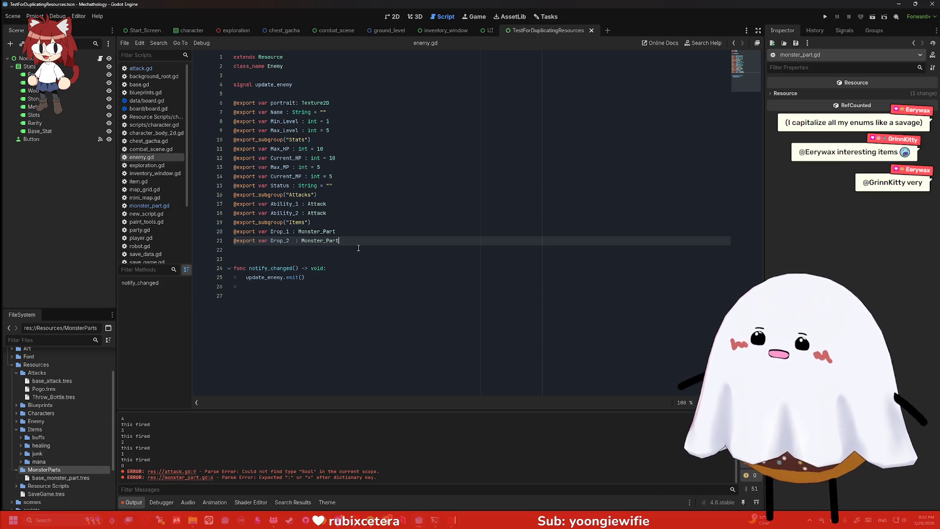
Step: Save the scene, inspect base_monster_part.tres, and return to monster_part.gd
{"action": "key", "text": "ctrl+s"}
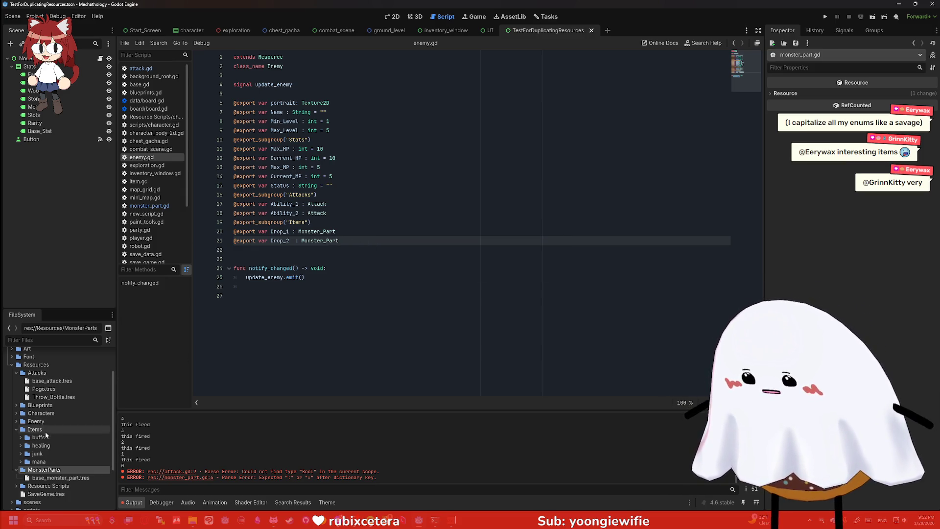
{"action": "scroll", "coordinate": [48, 431], "scroll_direction": "up", "scroll_amount": 3}
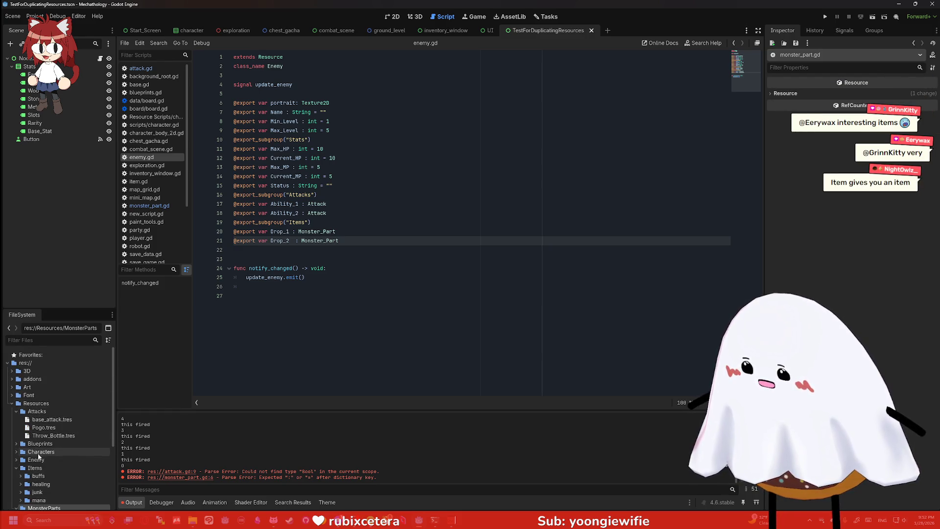
{"action": "scroll", "coordinate": [39, 479], "scroll_direction": "down", "scroll_amount": 1}
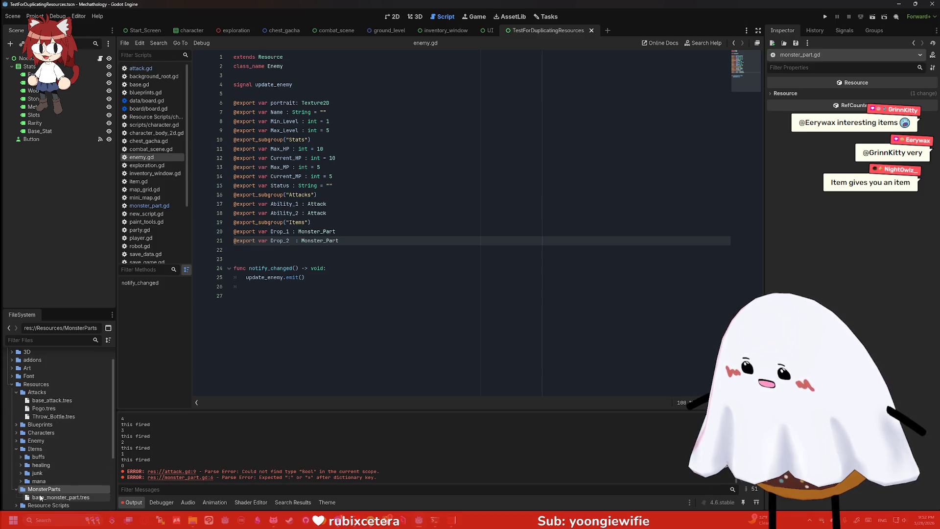
{"action": "left_click", "coordinate": [39, 497]}
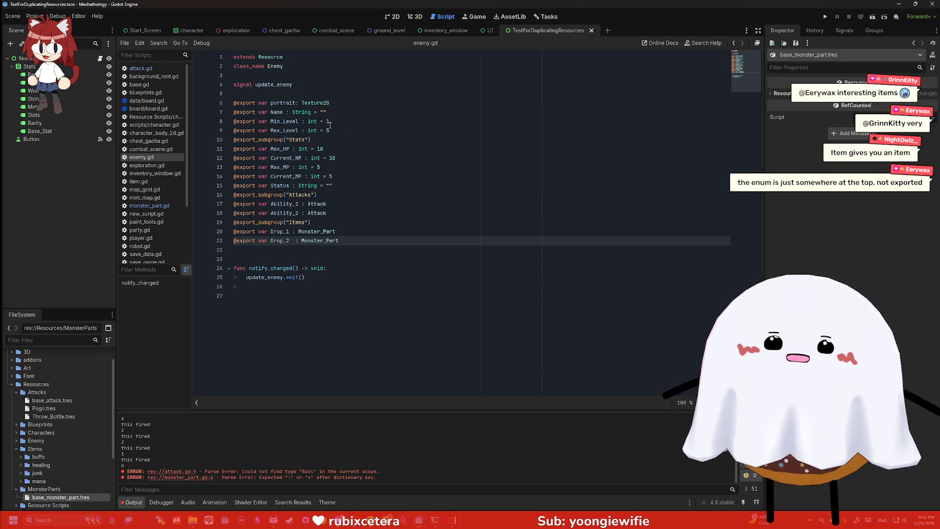
{"action": "left_click", "coordinate": [287, 86]}
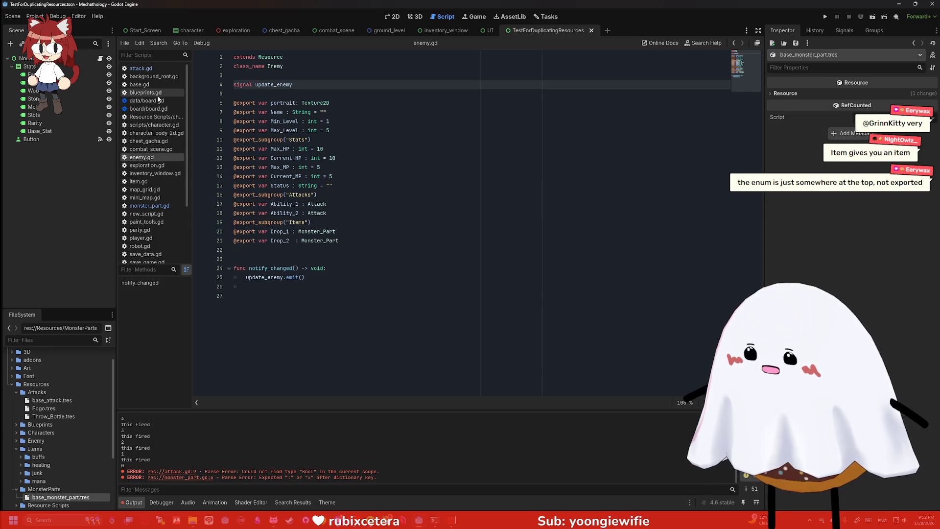
{"action": "scroll", "coordinate": [158, 99], "scroll_direction": "down", "scroll_amount": 1}
{"action": "left_click", "coordinate": [149, 181]}
Step: Add 'enum STATS {CRIT, HIT, FIRE DAMAGE}' on line 4, save, and select Pogo.tres
{"action": "left_click", "coordinate": [314, 77]}
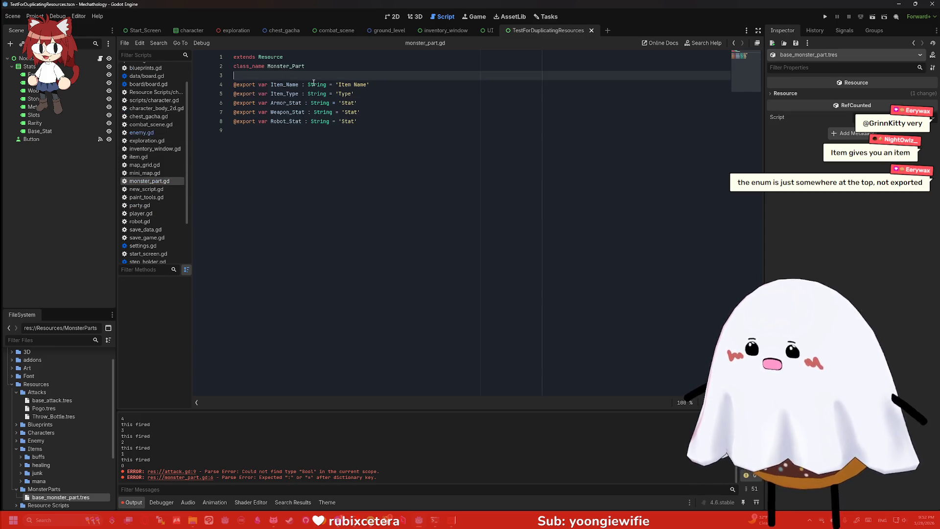
{"action": "key", "text": "Return"}
{"action": "key", "text": "Return"}
{"action": "key", "text": "Up"}
{"action": "type", "text": "e"}
{"action": "key", "text": "BackSpace"}
{"action": "type", "text": "ENUM "}
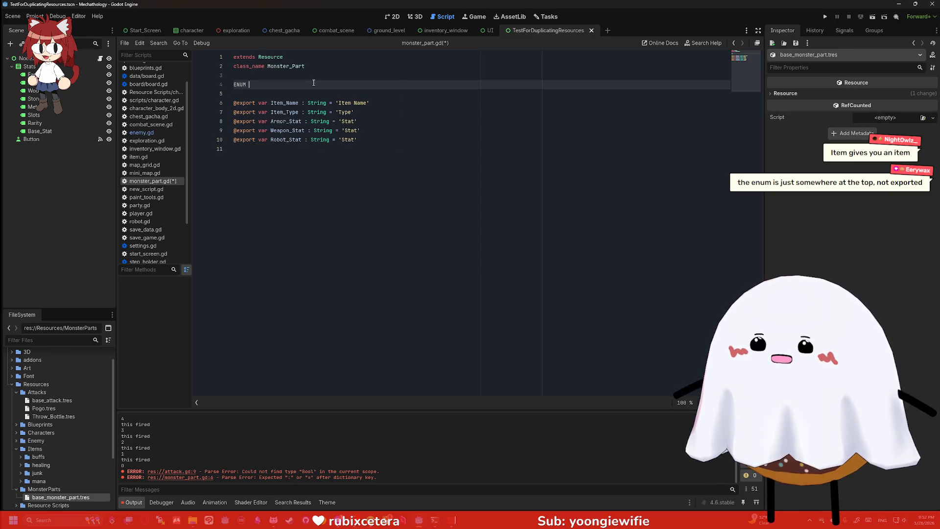
{"action": "type", "text": "Stats"}
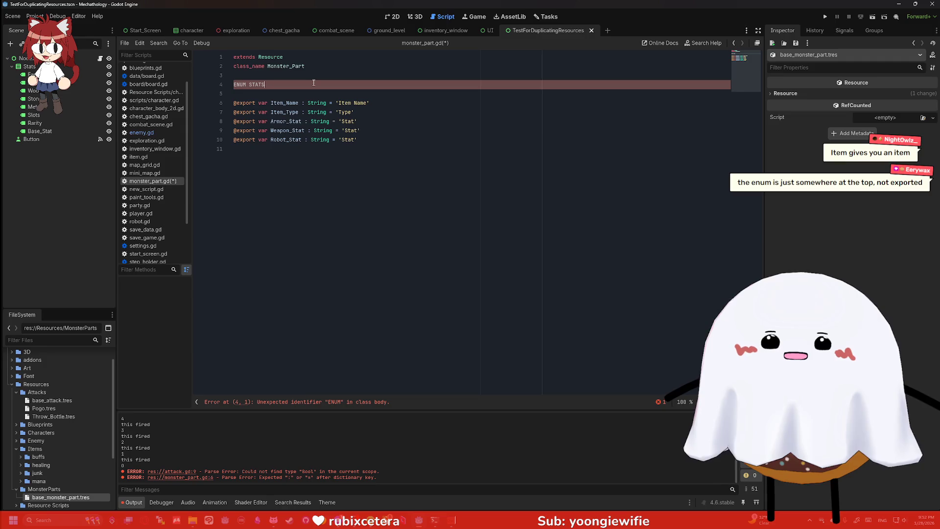
{"action": "key", "text": "BackSpace"}
{"action": "key", "text": "BackSpace"}
{"action": "key", "text": "BackSpace"}
{"action": "type", "text": "enum STATS "}
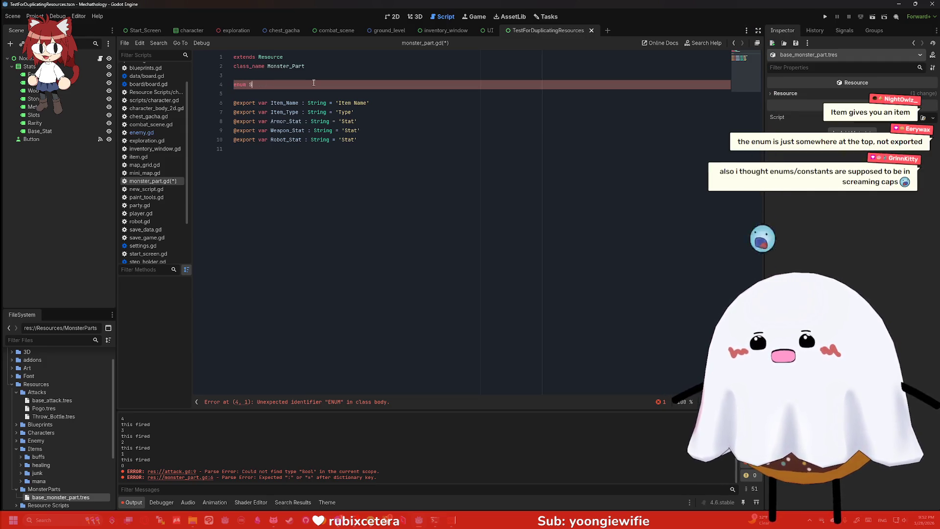
{"action": "type", "text": "{"}
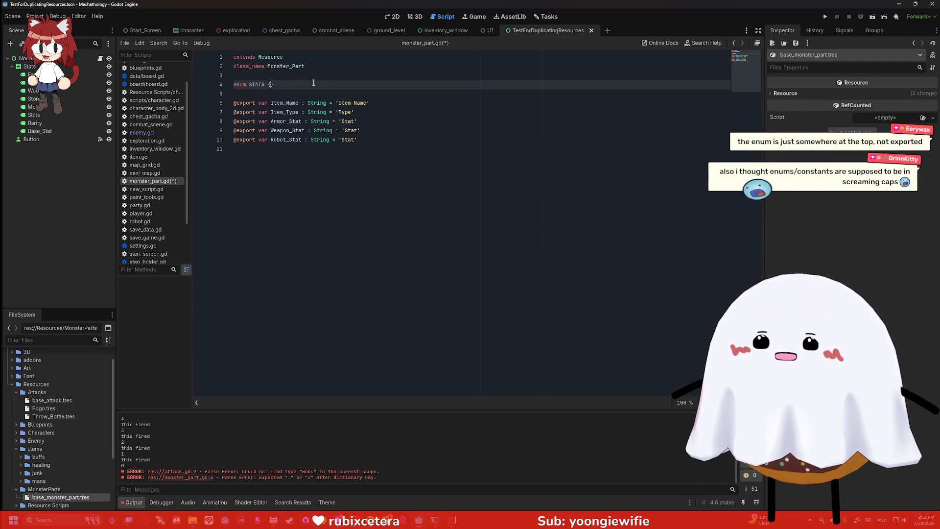
{"action": "type", "text": "CRIT, "}
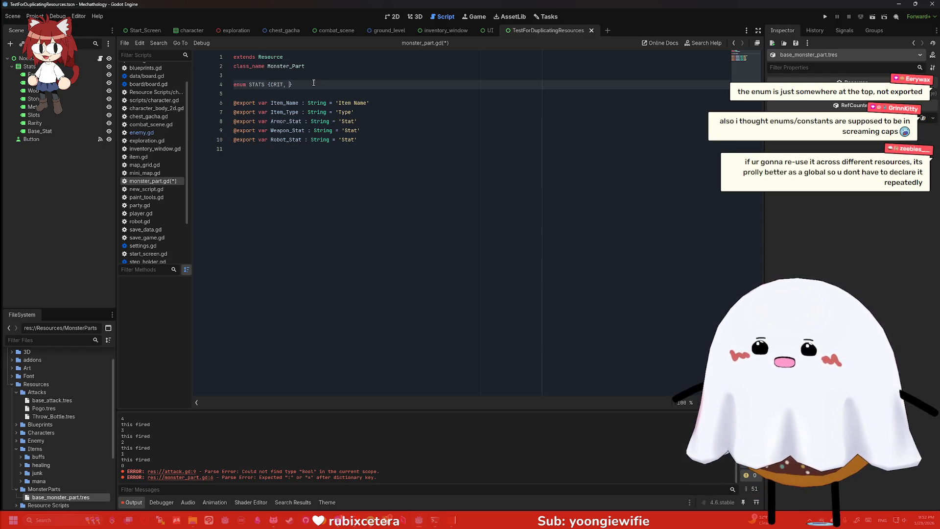
{"action": "type", "text": "HIT"}
{"action": "key", "text": "BackSpace"}
{"action": "key", "text": "BackSpace"}
{"action": "type", "text": "FIRE DAMAGE,"}
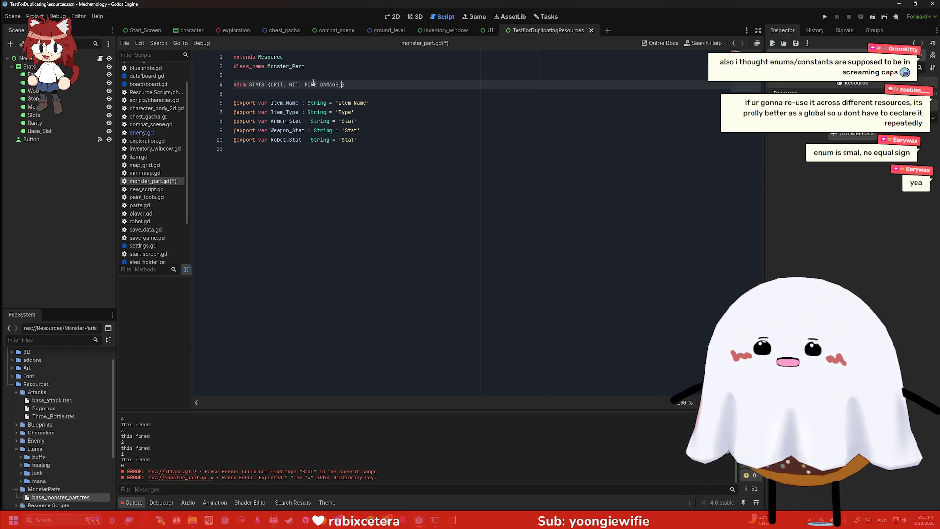
{"action": "key", "text": "BackSpace"}
{"action": "key", "text": "ctrl+s"}
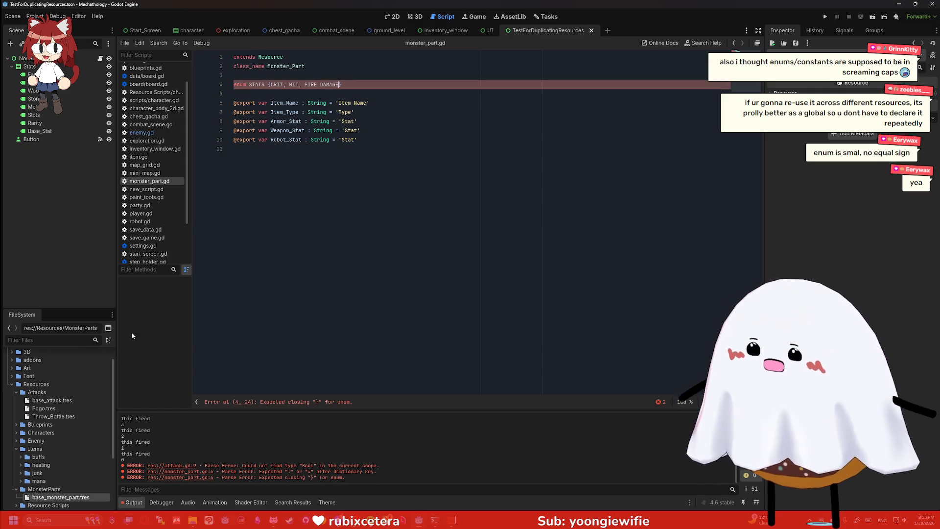
{"action": "left_click", "coordinate": [41, 410]}
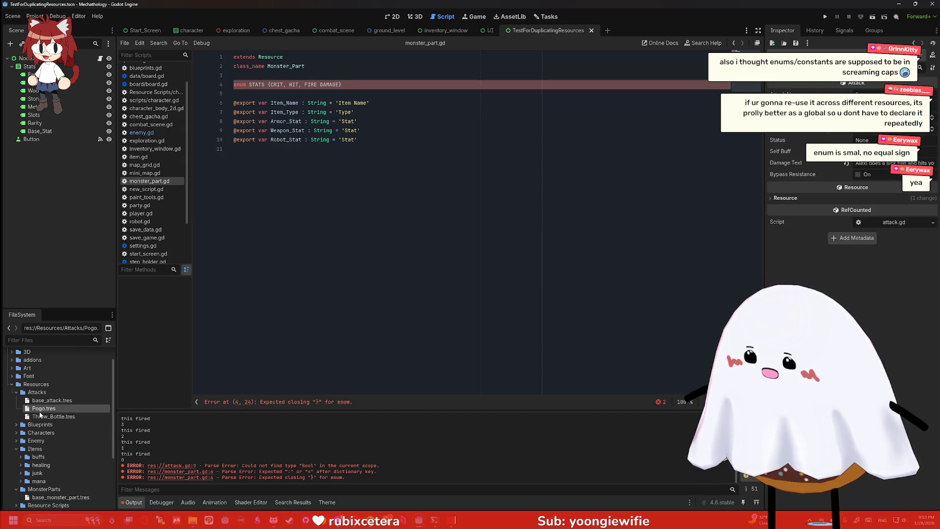
Step: Inspect the Biglet enemy's Drop slots and check the Drop_2 declaration in enemy.gd
{"action": "scroll", "coordinate": [38, 448], "scroll_direction": "down", "scroll_amount": 2}
{"action": "scroll", "coordinate": [38, 449], "scroll_direction": "down", "scroll_amount": 4}
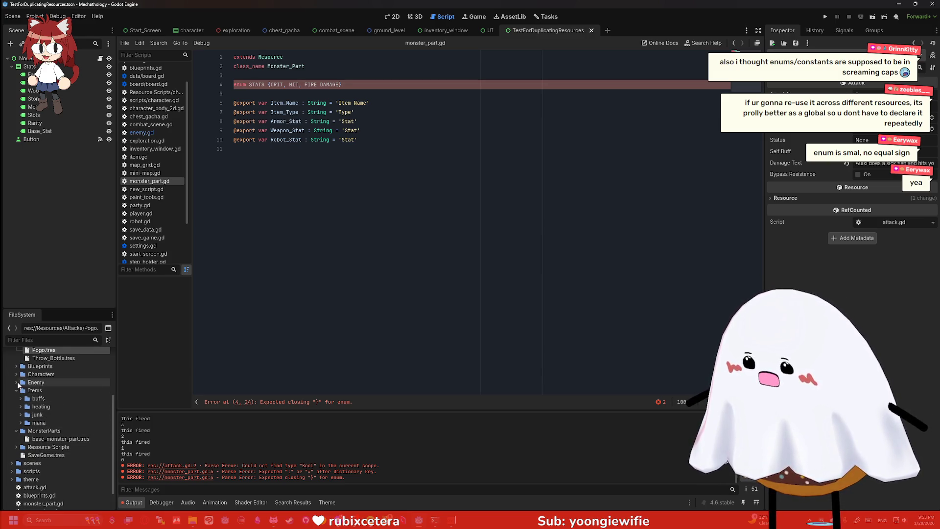
{"action": "left_click", "coordinate": [16, 382]}
{"action": "left_click", "coordinate": [44, 398]}
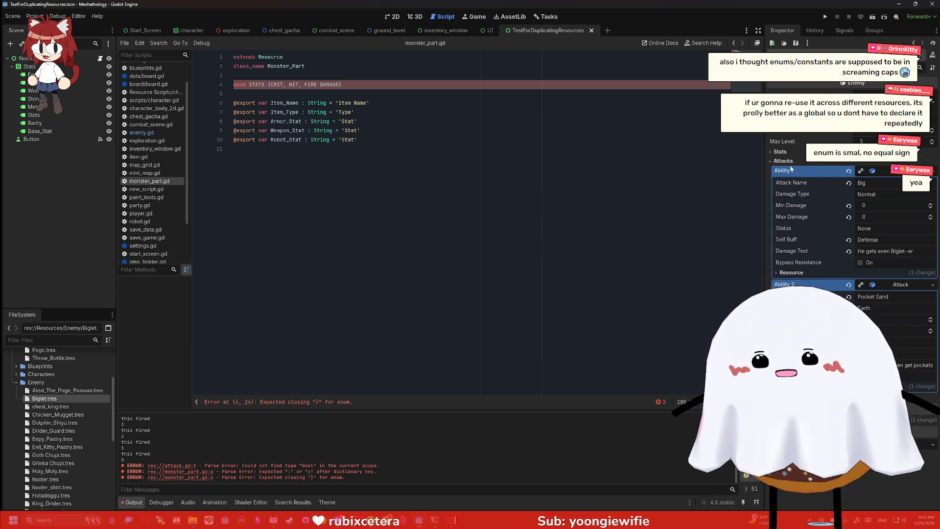
{"action": "left_click", "coordinate": [770, 161]}
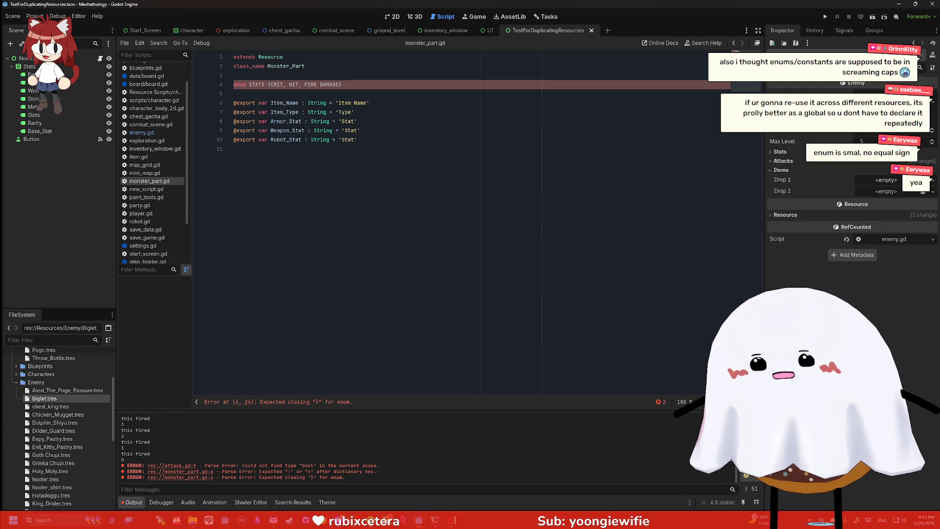
{"action": "left_click", "coordinate": [932, 192]}
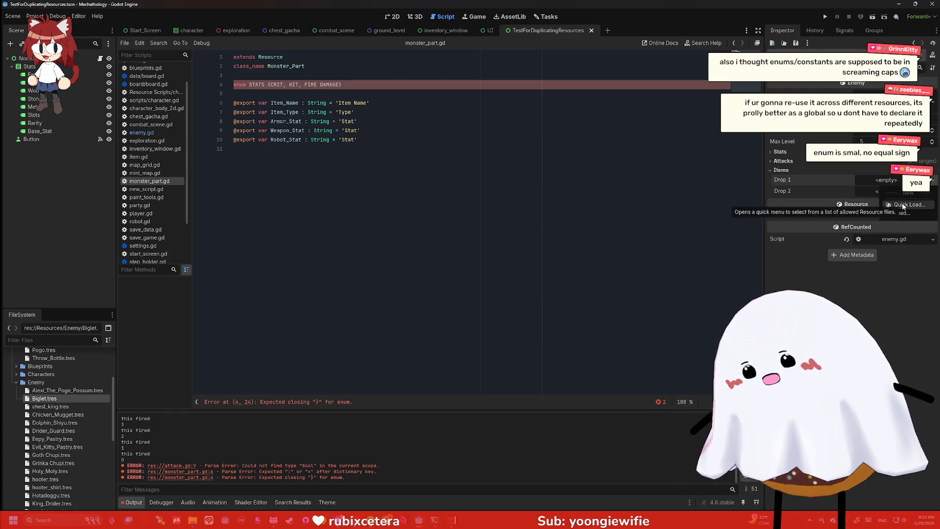
{"action": "key", "text": "Escape"}
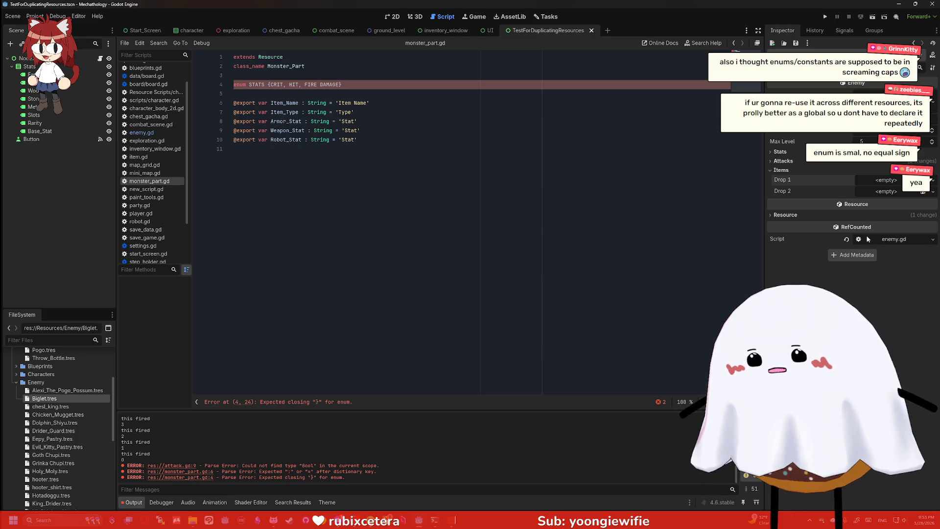
{"action": "left_click", "coordinate": [894, 239]}
{"action": "left_click", "coordinate": [386, 257]}
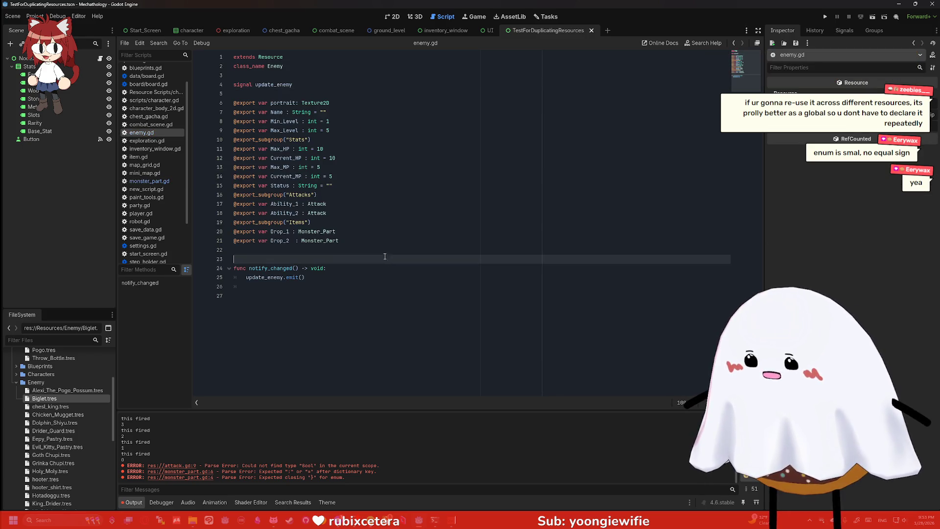
{"action": "left_click", "coordinate": [385, 241]}
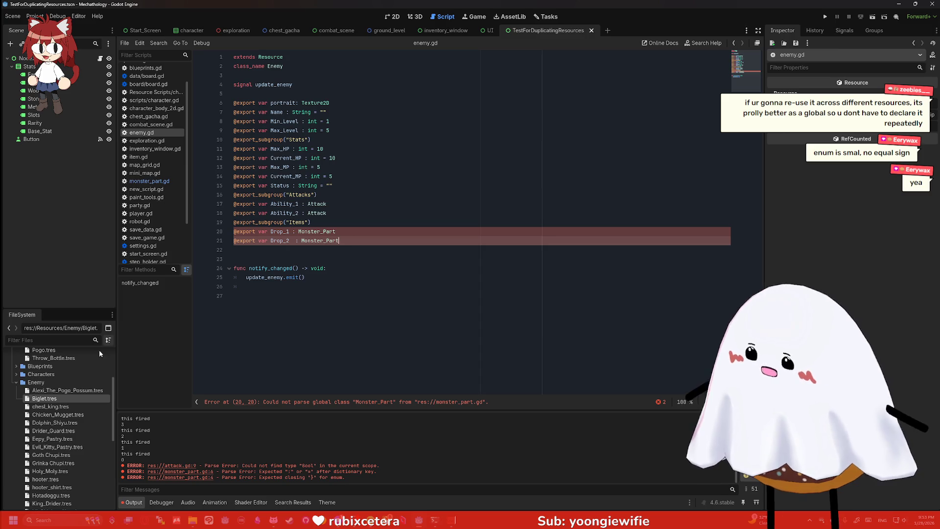
{"action": "scroll", "coordinate": [65, 385], "scroll_direction": "up", "scroll_amount": 3}
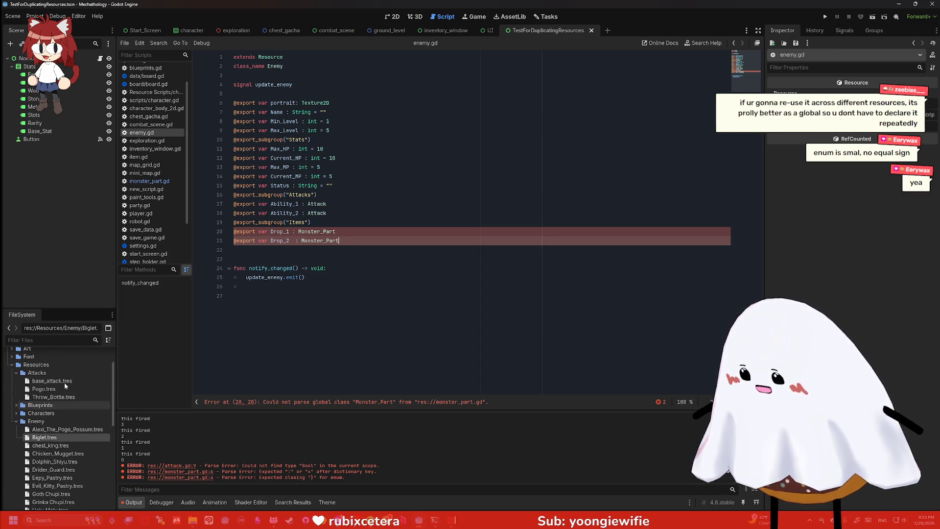
{"action": "scroll", "coordinate": [65, 385], "scroll_direction": "down", "scroll_amount": 6}
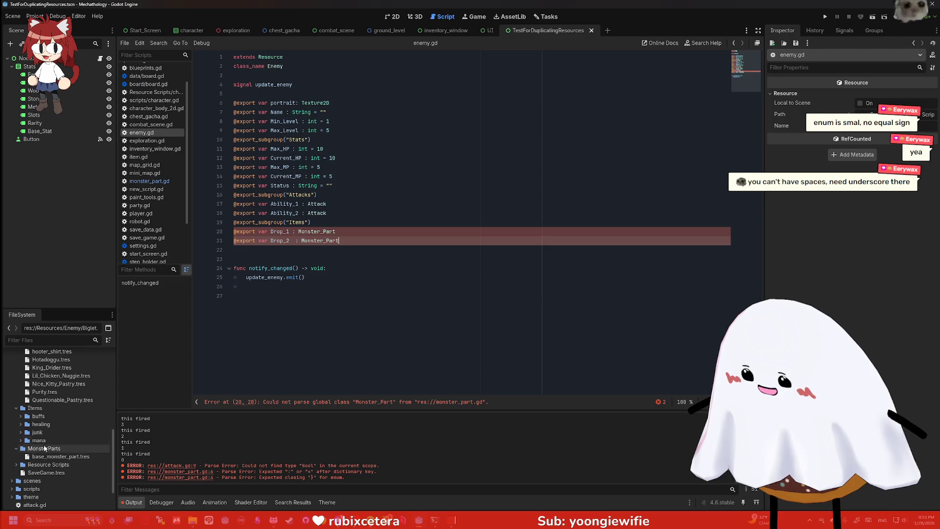
Step: Select base_monster_part.tres in FileSystem and switch back to monster_part.gd
{"action": "left_click", "coordinate": [61, 456]}
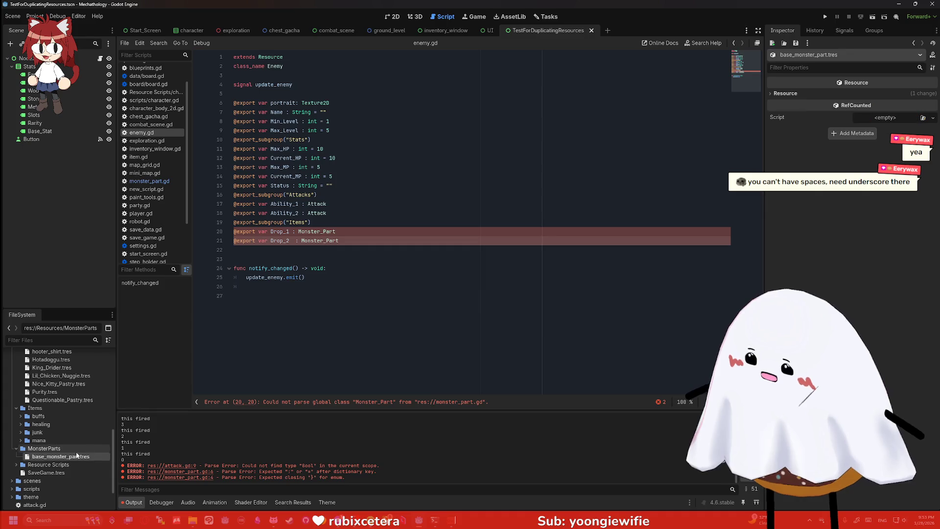
{"action": "scroll", "coordinate": [49, 425], "scroll_direction": "up", "scroll_amount": 10}
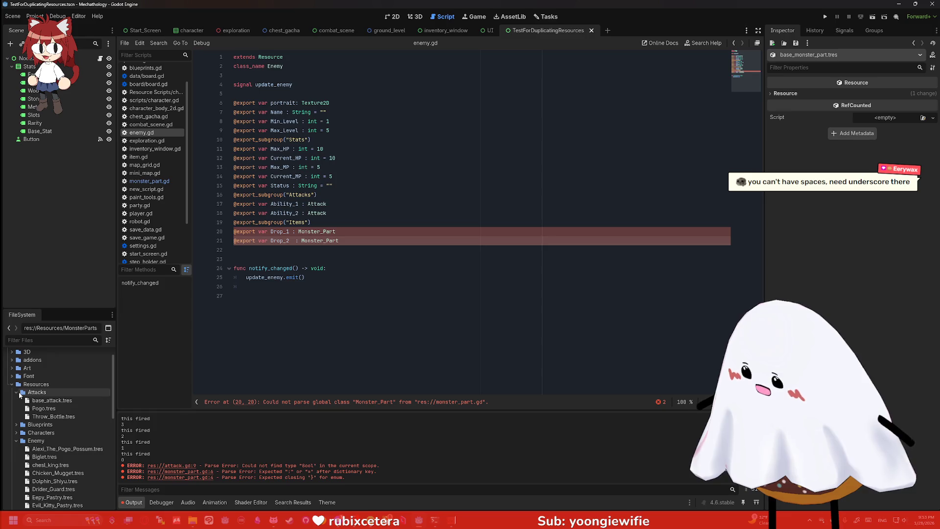
{"action": "double_click", "coordinate": [18, 393]}
{"action": "left_click", "coordinate": [16, 416]}
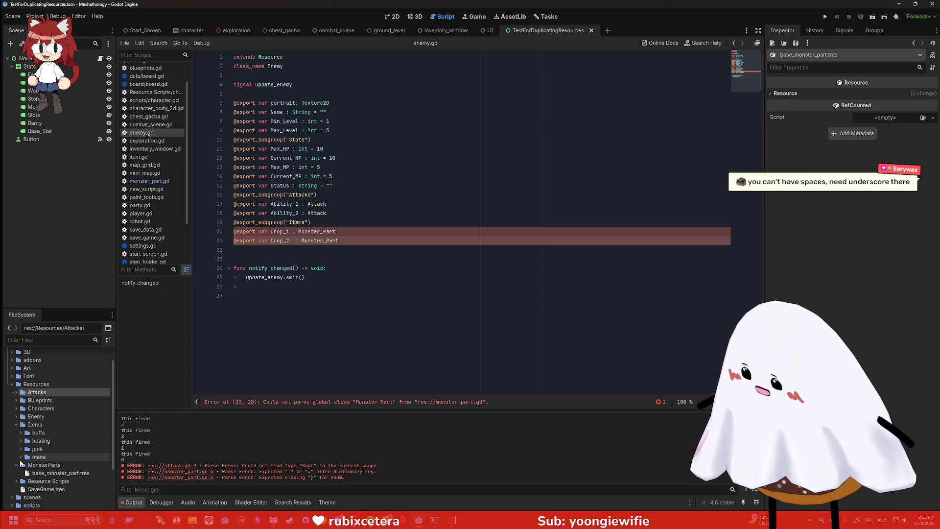
{"action": "left_click", "coordinate": [39, 473]}
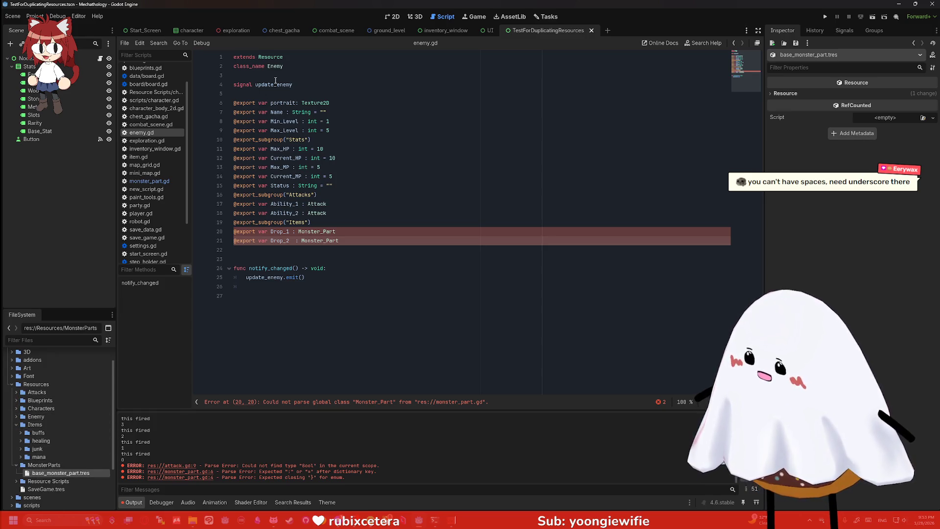
{"action": "scroll", "coordinate": [166, 117], "scroll_direction": "up", "scroll_amount": 2}
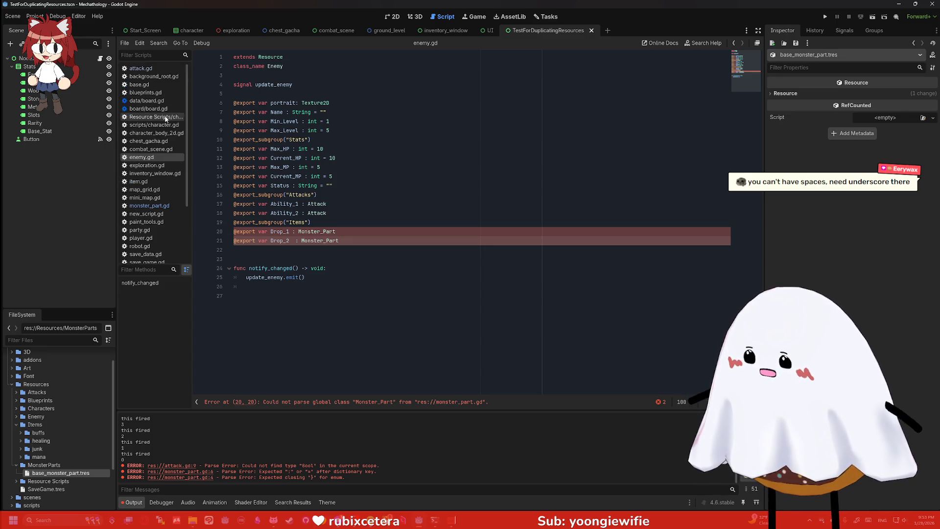
{"action": "left_click", "coordinate": [149, 205]}
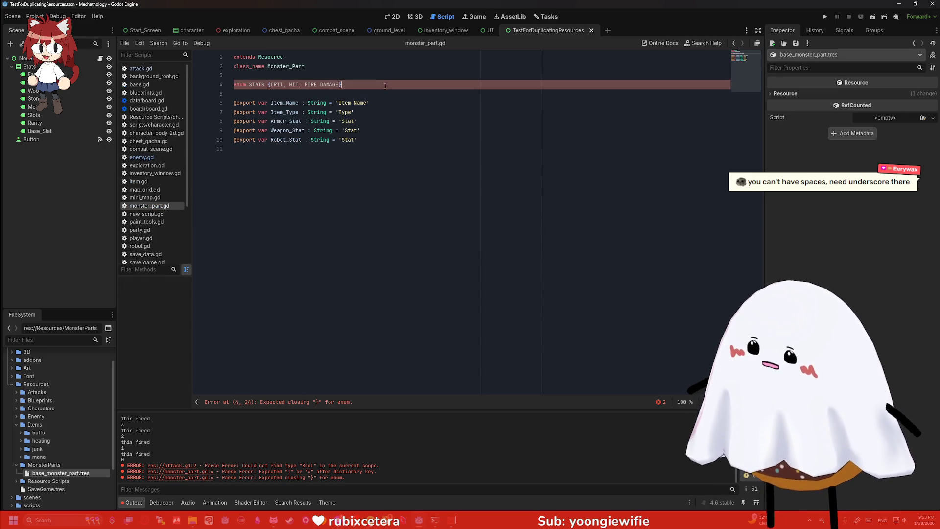
Step: Fix the STATS enum so FIRE_DAMAGE parses without errors, and save the script
{"action": "left_click", "coordinate": [396, 116]}
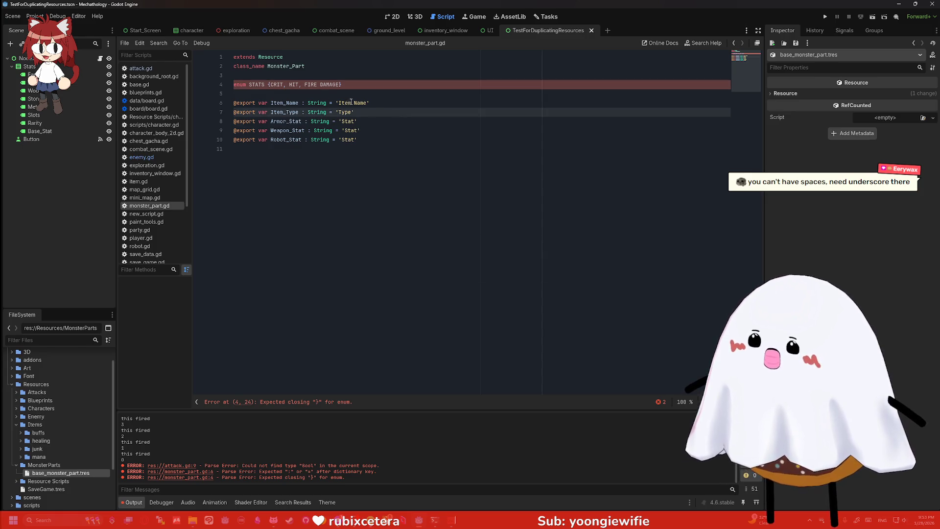
{"action": "left_click", "coordinate": [272, 85]}
{"action": "type", "text": "="}
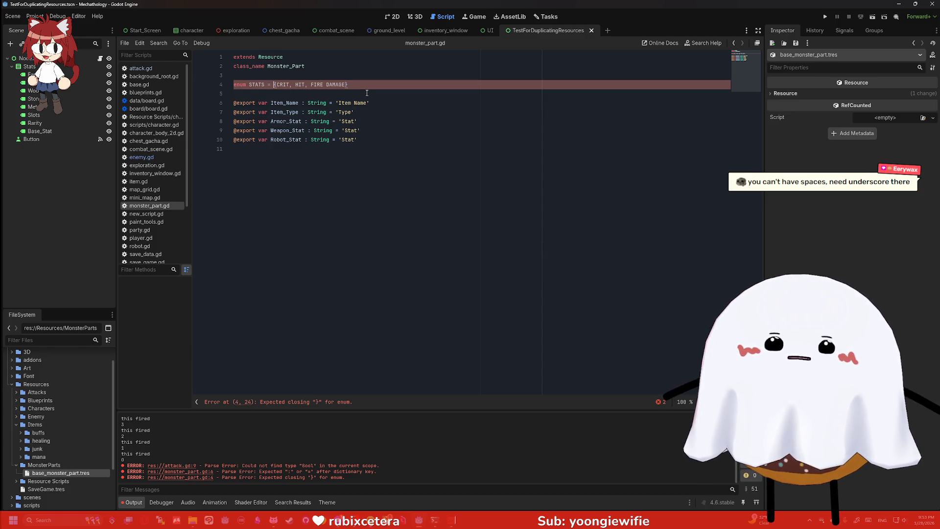
{"action": "key", "text": "BackSpace"}
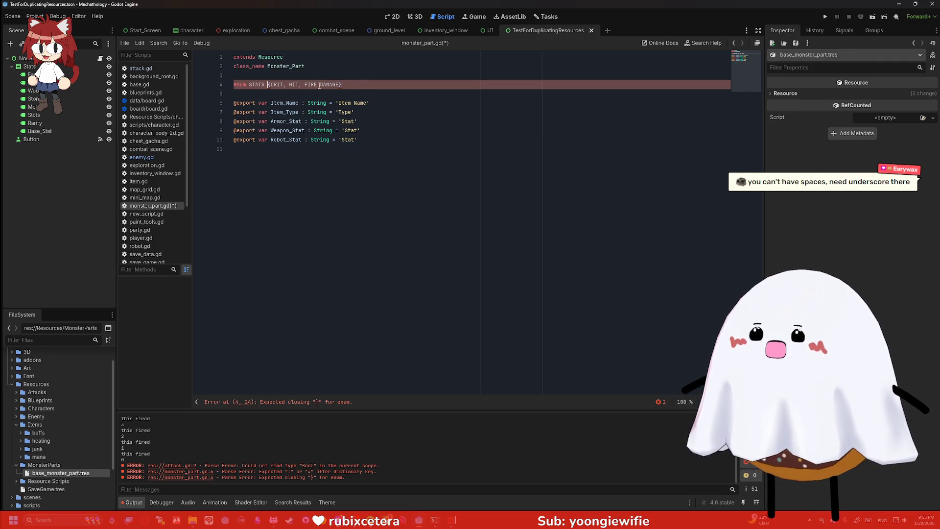
{"action": "key", "text": "ctrl+s"}
{"action": "left_click", "coordinate": [388, 103]}
{"action": "key", "text": "ctrl+s"}
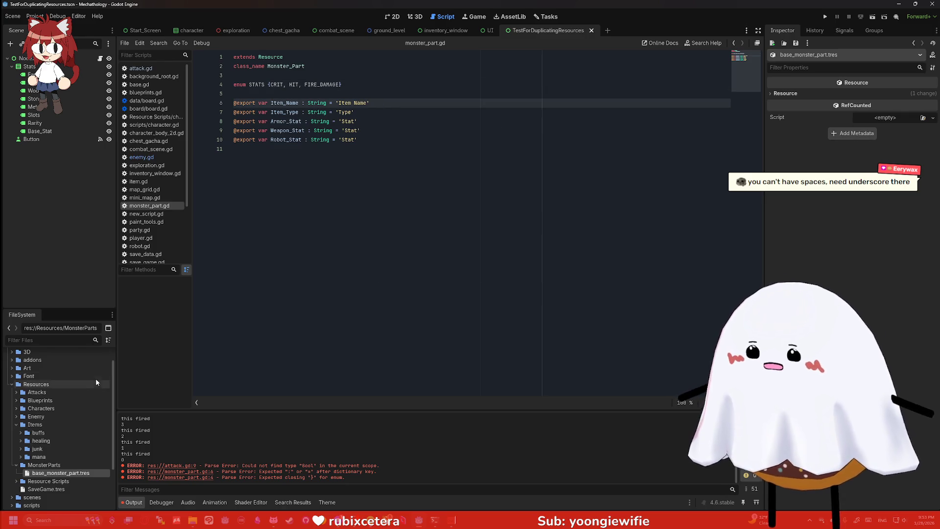
Step: Give Alexi_The_Pogo_Possum.tres a new Monster_Part in its Drop 1 slot
{"action": "double_click", "coordinate": [36, 416]}
{"action": "left_click", "coordinate": [68, 424]}
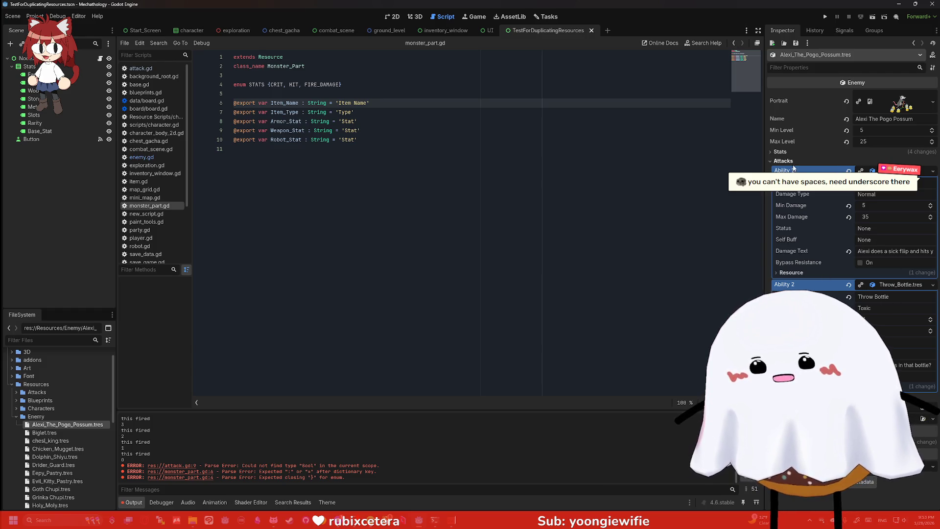
{"action": "left_click", "coordinate": [769, 163]}
{"action": "left_click", "coordinate": [931, 181]}
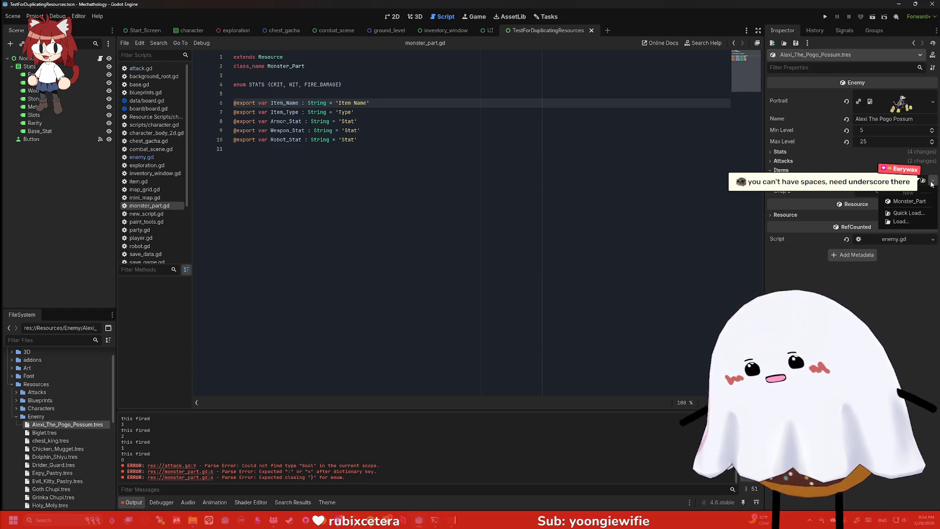
{"action": "left_click", "coordinate": [910, 201]}
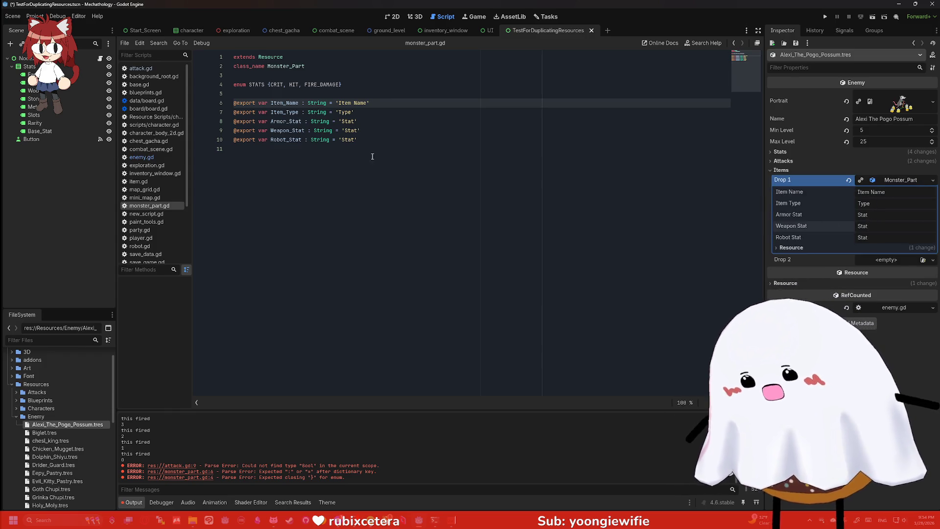
{"action": "left_click_drag", "start_coordinate": [357, 121], "coordinate": [339, 122]}
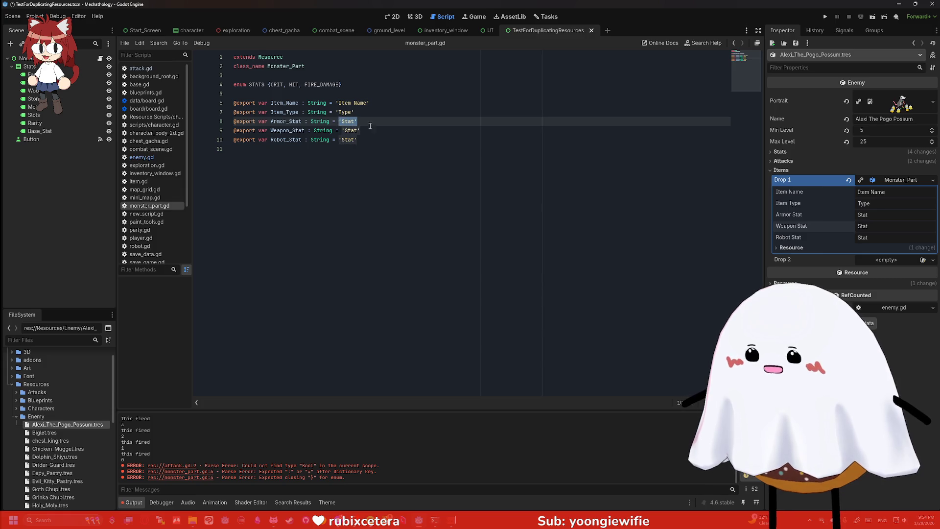
Step: Replace Armor_Stat's ': String = 'Stat'' with the STATS type via autocomplete
{"action": "type", "text": "STATS"}
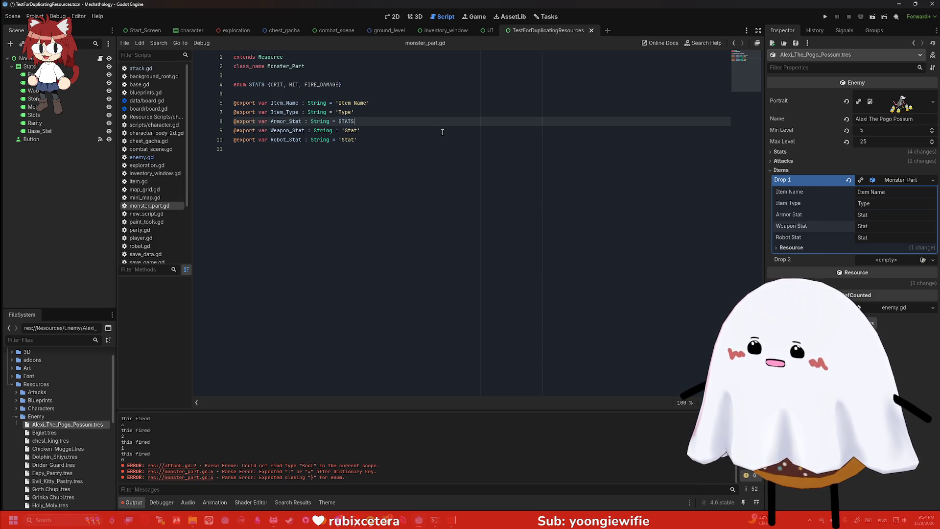
{"action": "key", "text": "Return"}
{"action": "left_click_drag", "start_coordinate": [355, 122], "coordinate": [328, 121]}
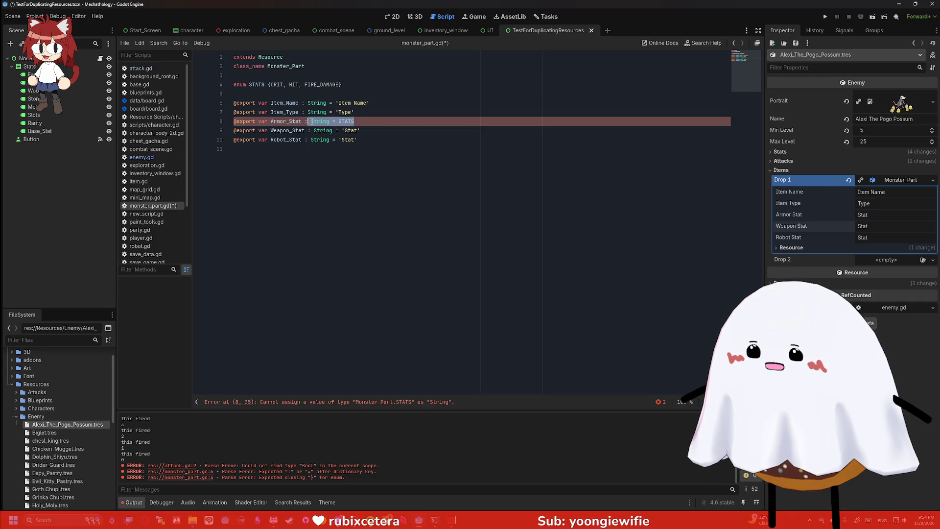
{"action": "type", "text": "S"}
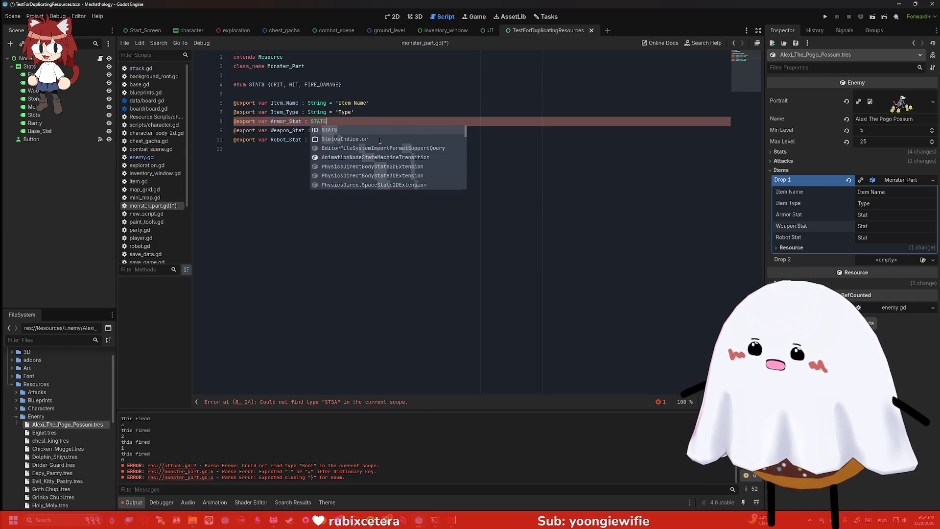
{"action": "key", "text": "Return"}
{"action": "left_click", "coordinate": [404, 112]}
Step: Type Weapon_Stat and Robot_Stat as STATS too, then save the script
{"action": "mouse_move", "coordinate": [361, 130]}
{"action": "left_mouse_down"}
{"action": "mouse_move", "coordinate": [313, 131]}
{"action": "mouse_move", "coordinate": [354, 140]}
{"action": "mouse_move", "coordinate": [314, 143]}
{"action": "left_mouse_up"}
{"action": "type", "text": "ST"}
{"action": "key", "text": "Return"}
{"action": "type", "text": "ST"}
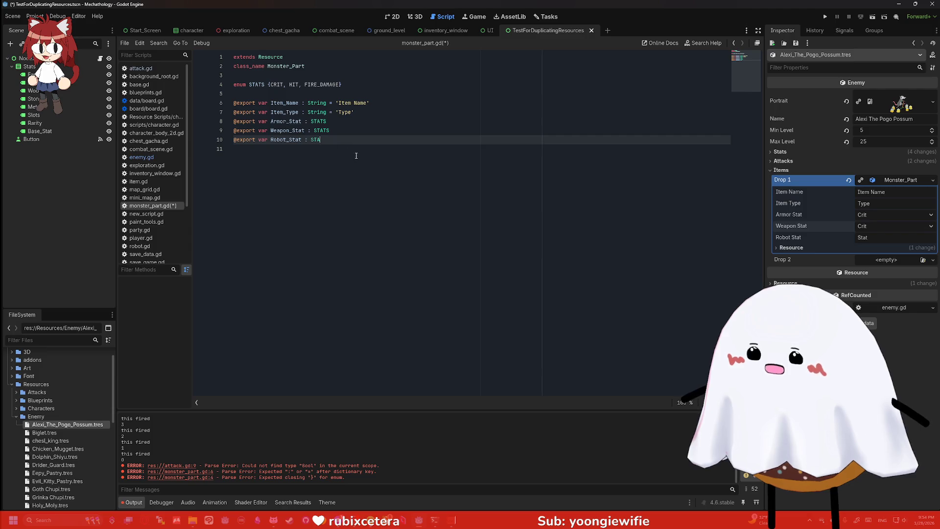
{"action": "key", "text": "Return"}
{"action": "left_click", "coordinate": [611, 176]}
{"action": "key", "text": "ctrl+s"}
Step: Test Drop 1's Armor Stat dropdown by choosing Hit, then leave it on Crit
{"action": "left_click", "coordinate": [885, 215]}
{"action": "left_click", "coordinate": [879, 237]}
{"action": "left_click", "coordinate": [874, 215]}
{"action": "left_click", "coordinate": [874, 227]}
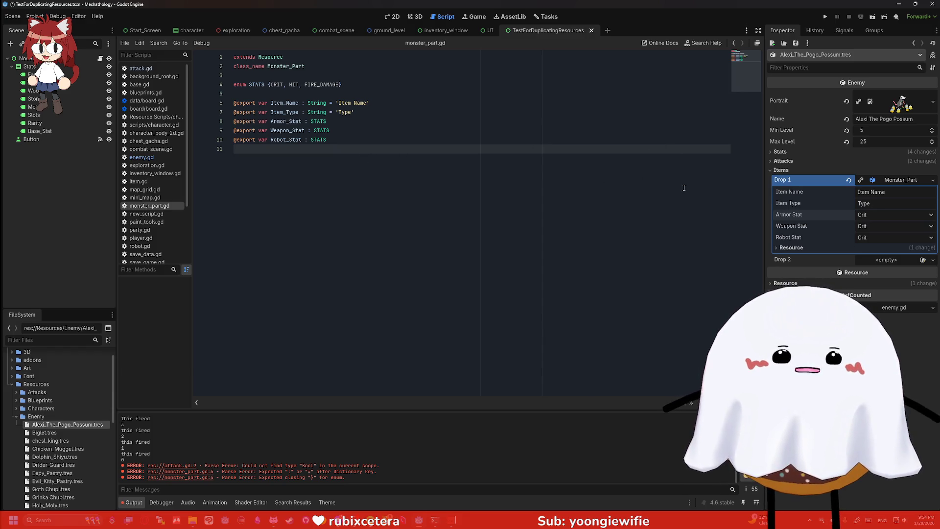
{"action": "left_click", "coordinate": [870, 214]}
{"action": "left_click", "coordinate": [871, 214]}
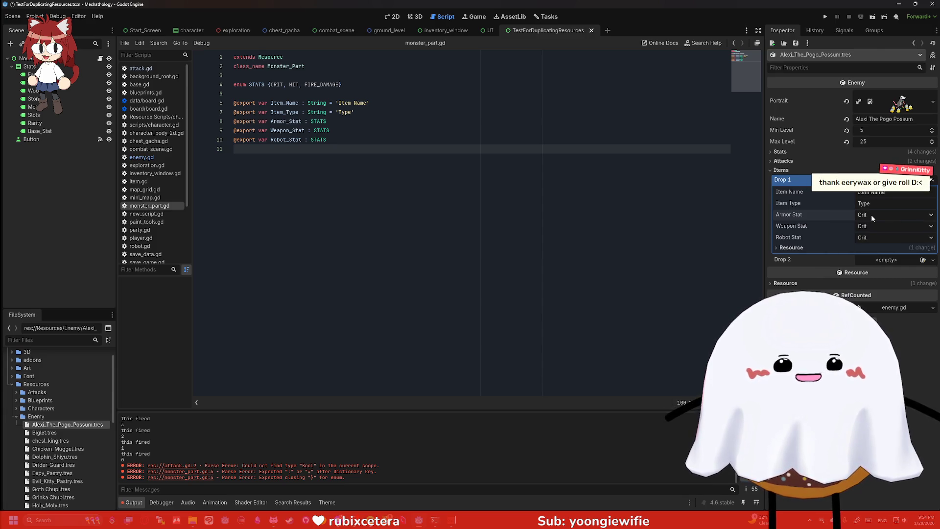